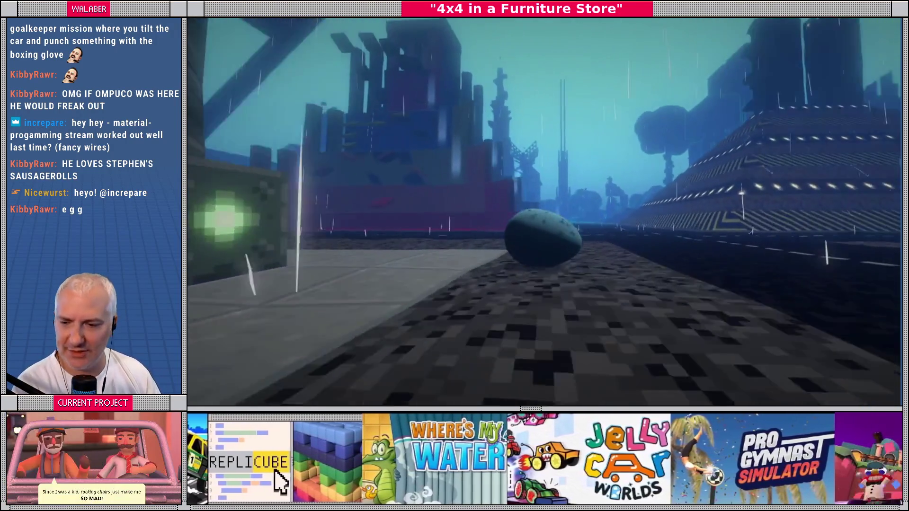
Exit the fullscreen Oeuf video, grab its Steam store page link, and switch to Godot
mouse_move(429, 283)
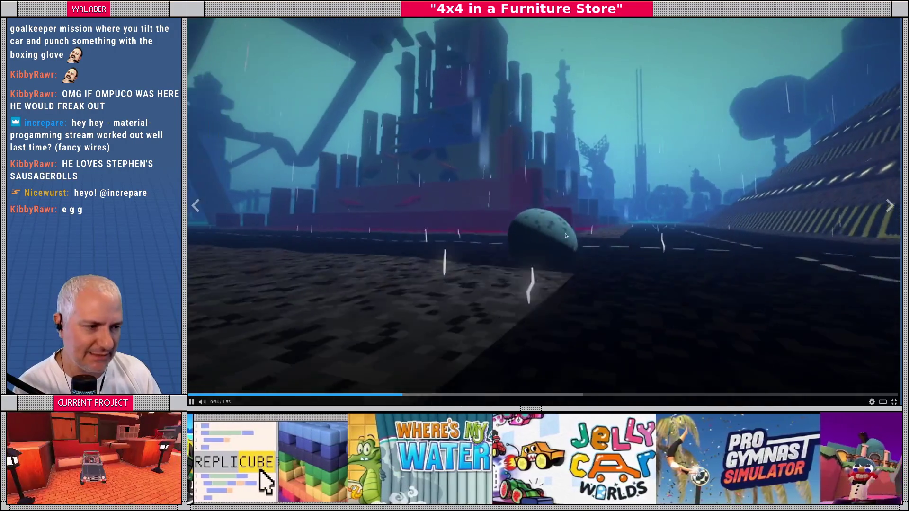
key("Escape")
left_click(339, 25)
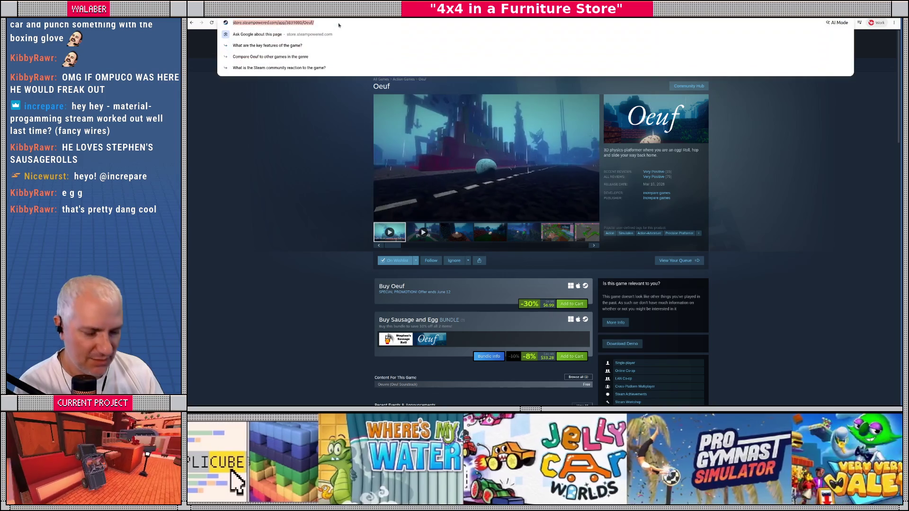
key("Escape")
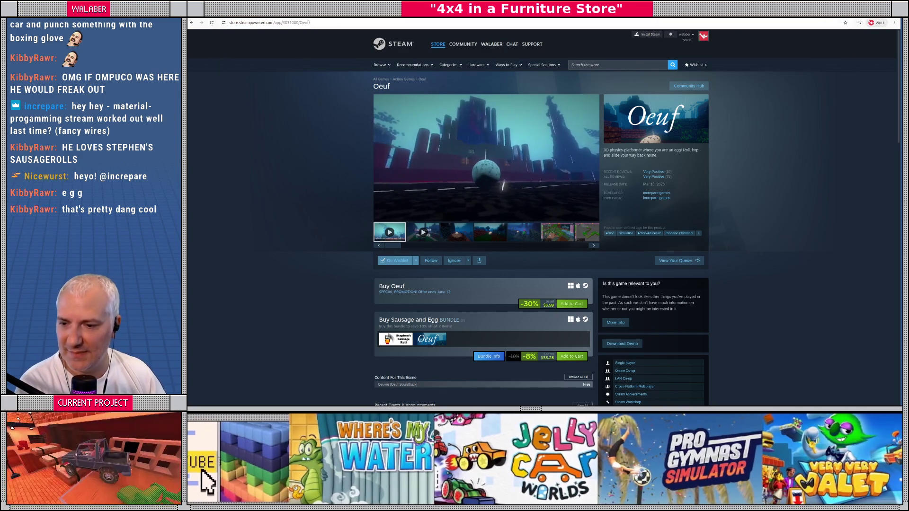
key("alt+Tab")
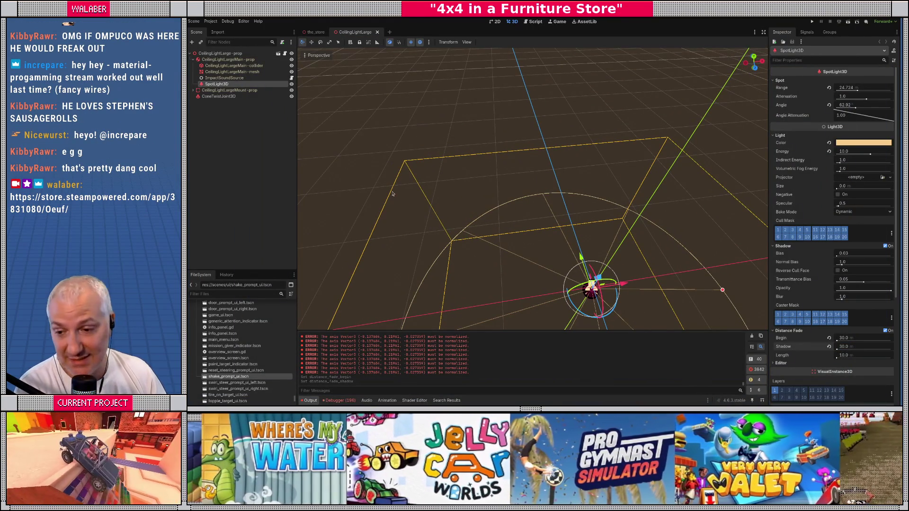
Open the_store scene, fly the camera through the store, collapse Bedding, and run the game
key("ctrl+s")
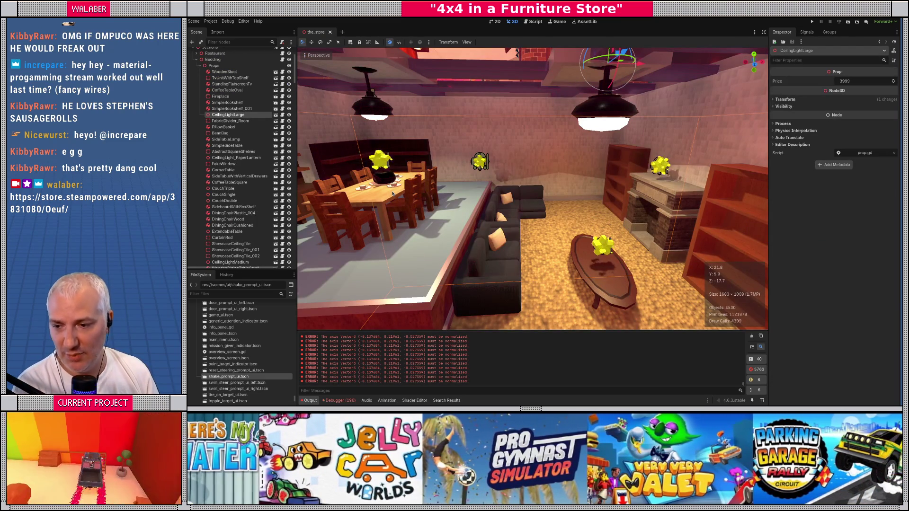
key("f")
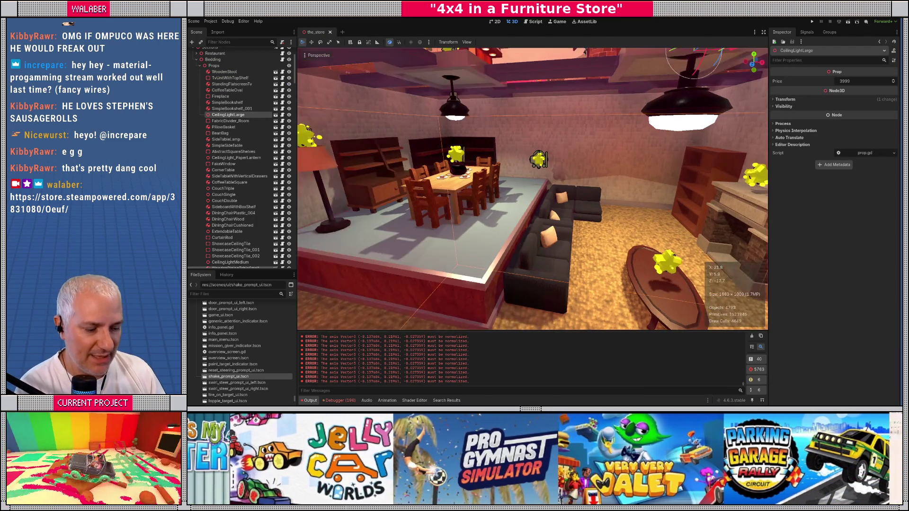
key("w")
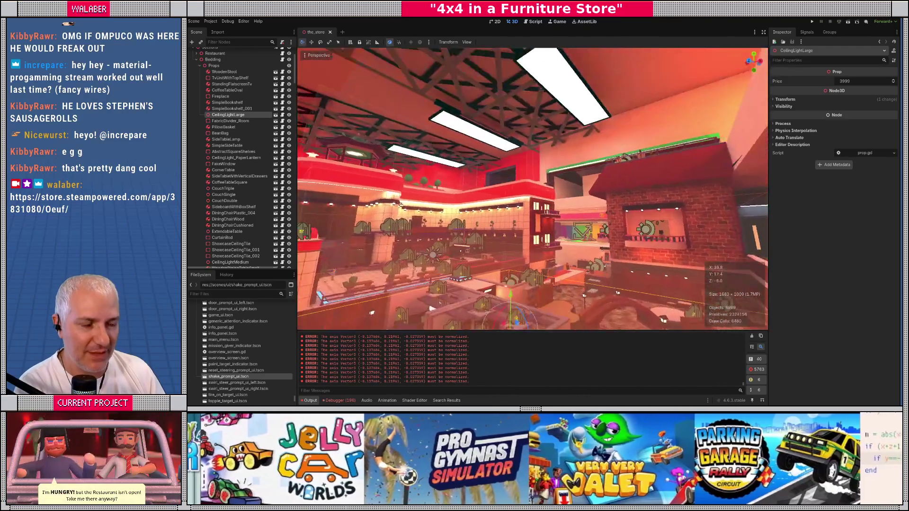
key("d")
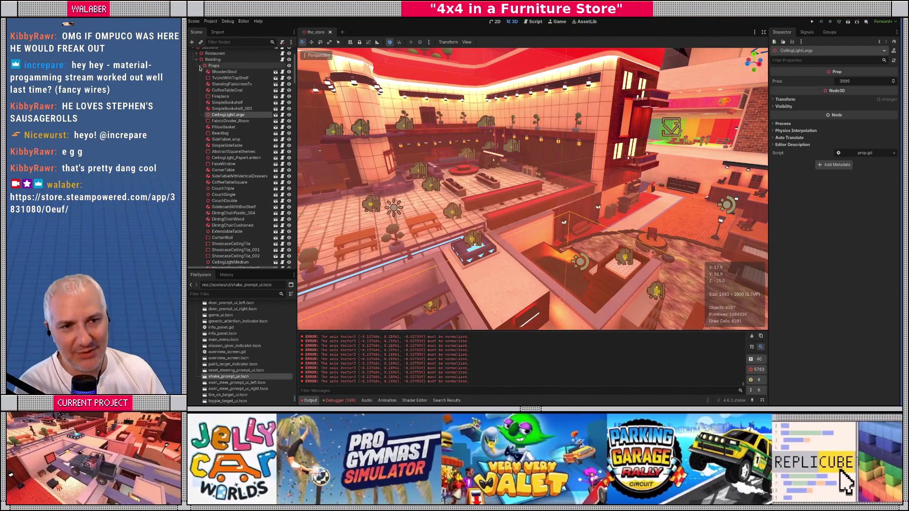
left_click(196, 60)
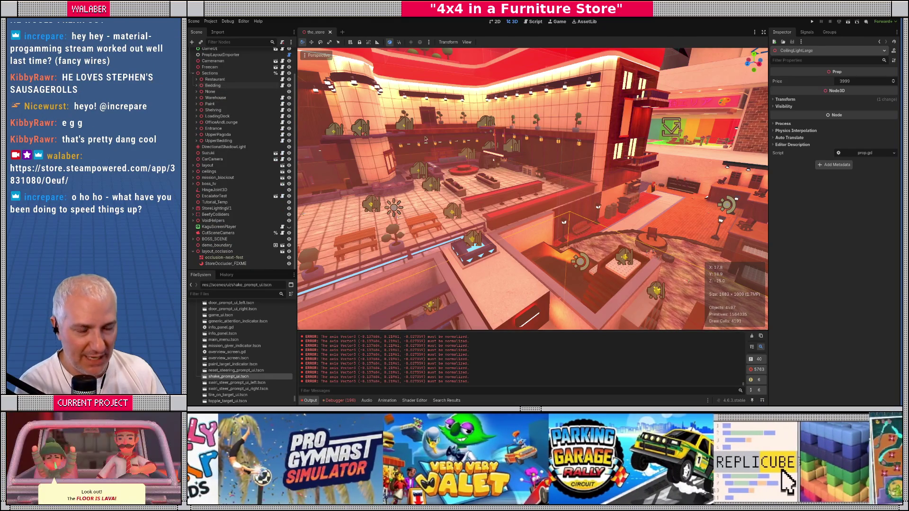
left_click_drag(512, 190, 562, 188)
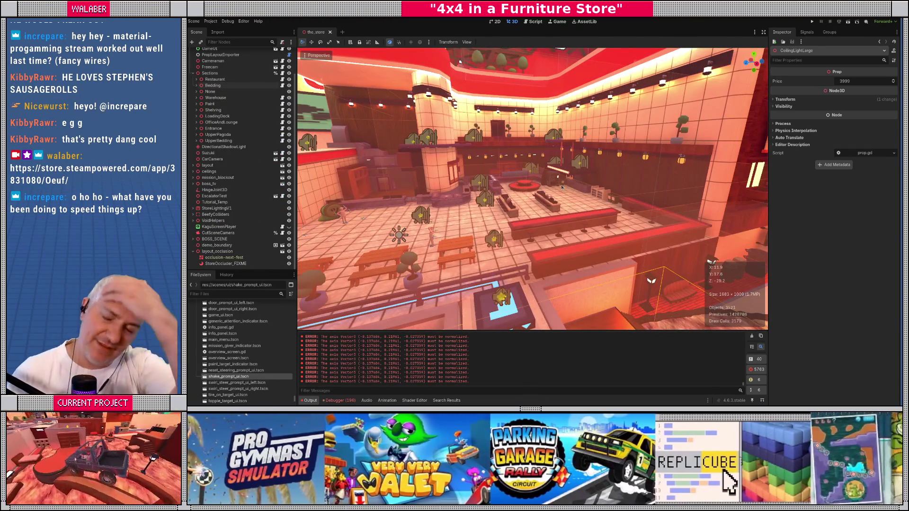
key("F5")
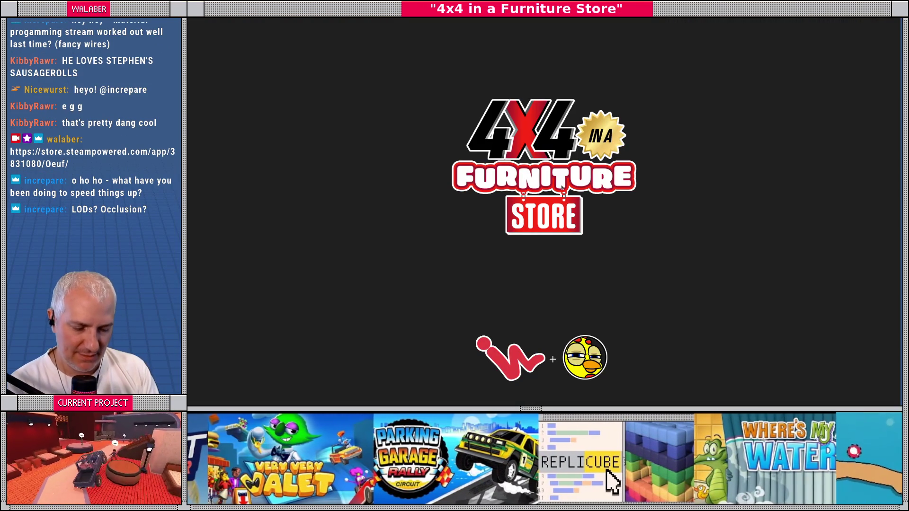
Close the running game and relaunch it to its title menu
key("F8")
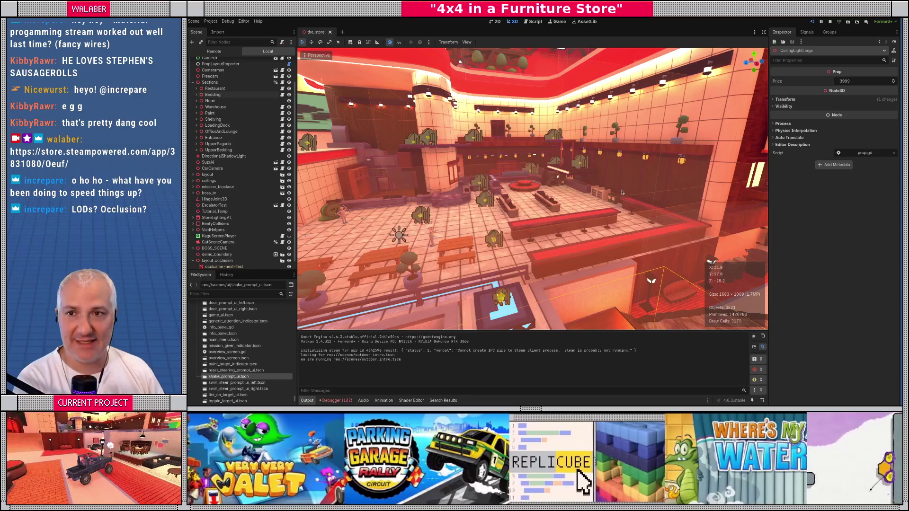
key("F5")
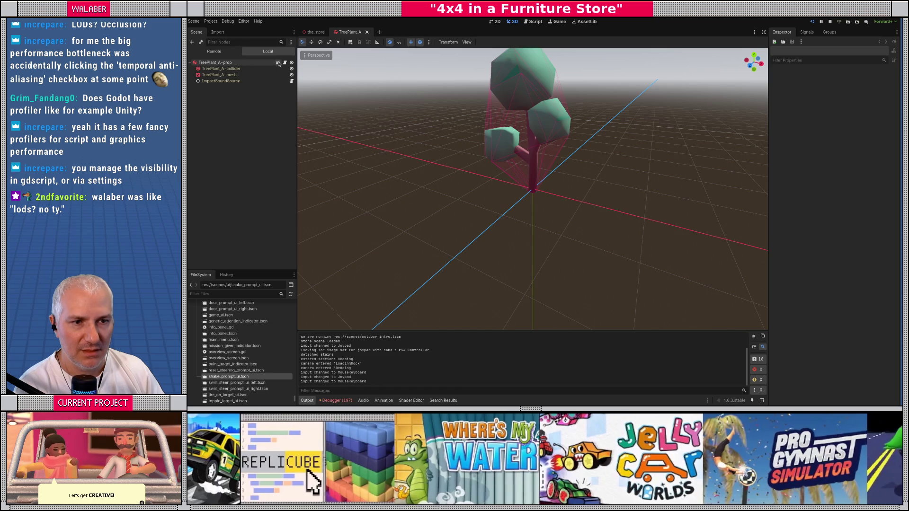
In the inherited TreePlant_A scene, set TreePlant_A-mesh's Visibility Range End to 10
left_click(278, 63)
left_click(510, 145)
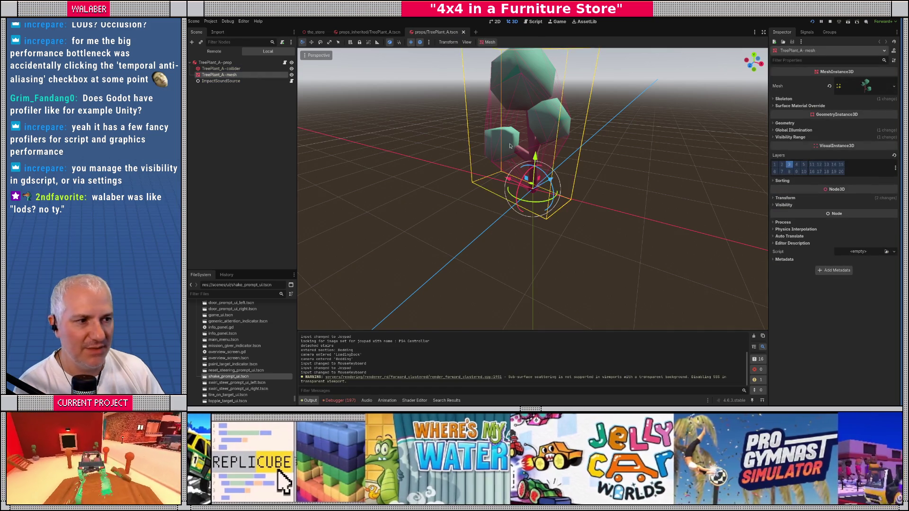
left_click(788, 137)
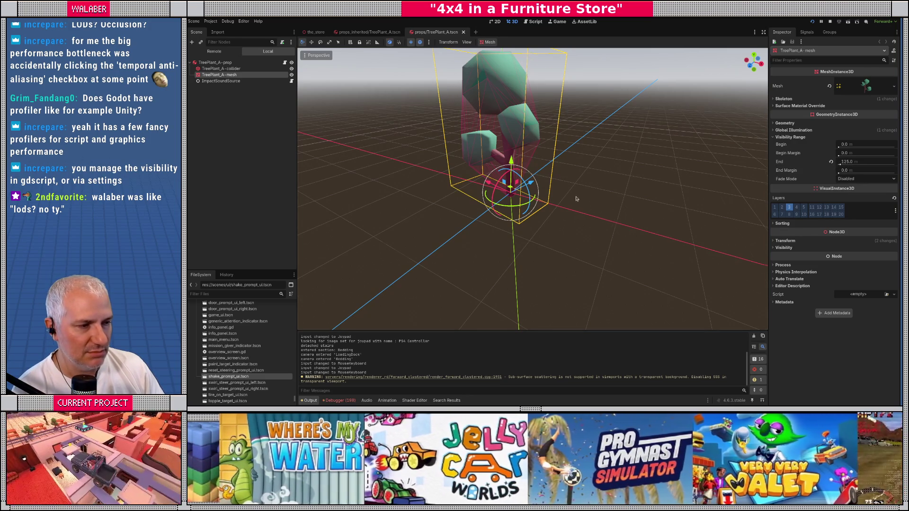
scroll(576, 199, "down", 10)
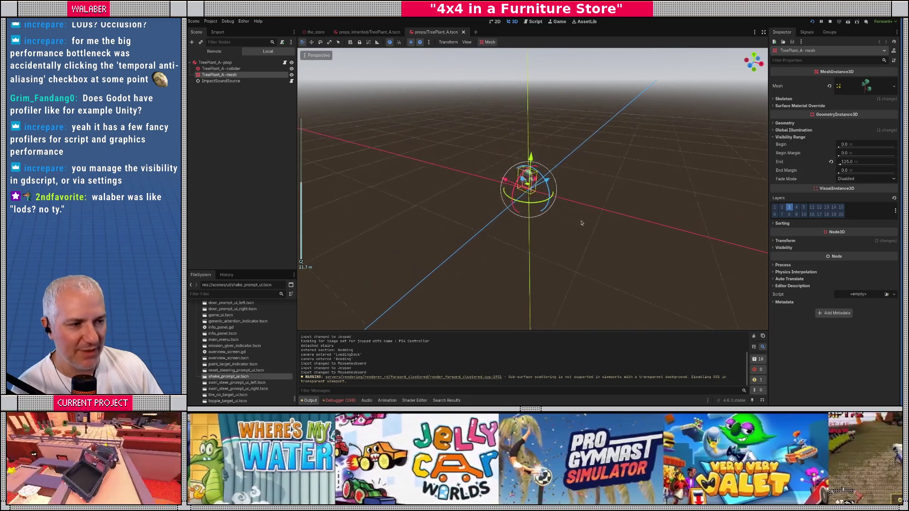
scroll(582, 223, "up", 10)
left_click(891, 163)
type("10")
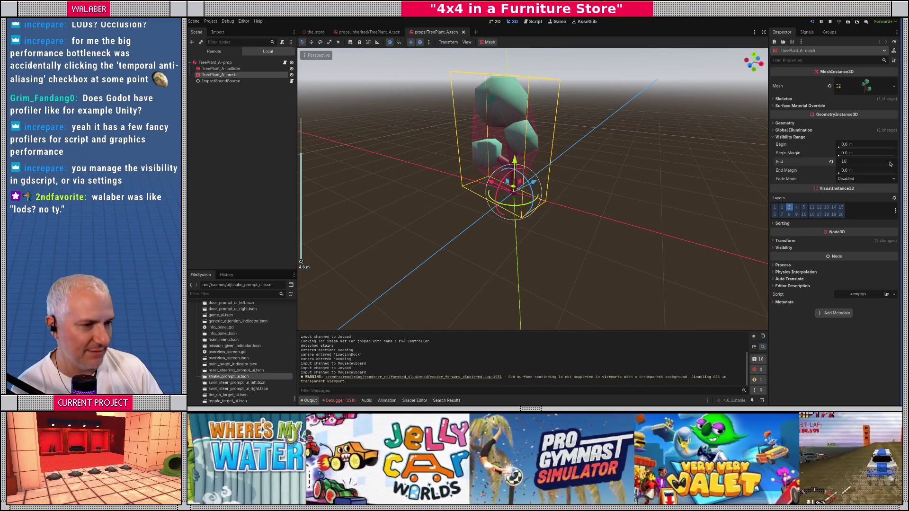
key("Return")
scroll(580, 187, "down", 5)
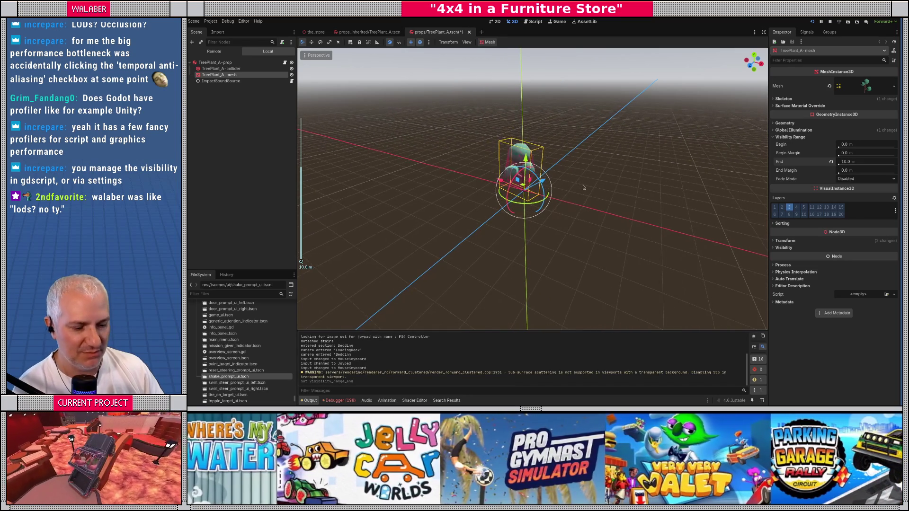
scroll(584, 188, "up", 2)
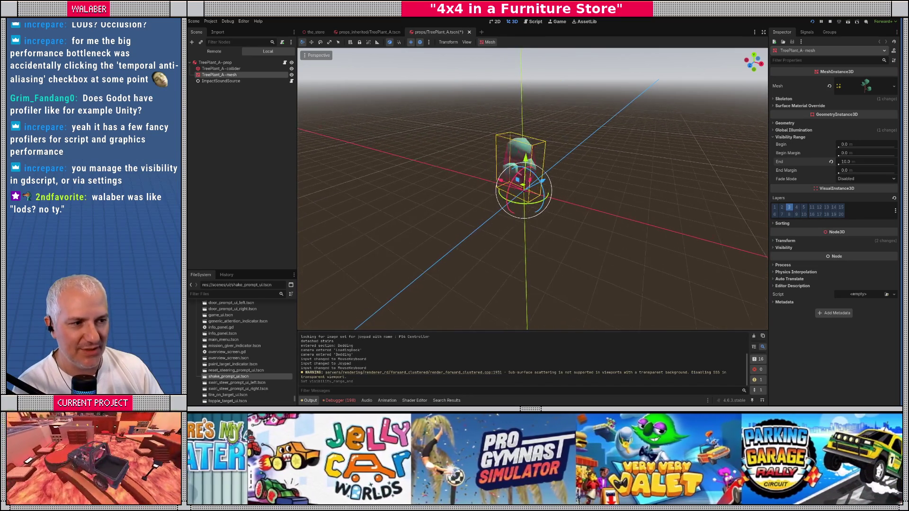
scroll(584, 187, "up", 2)
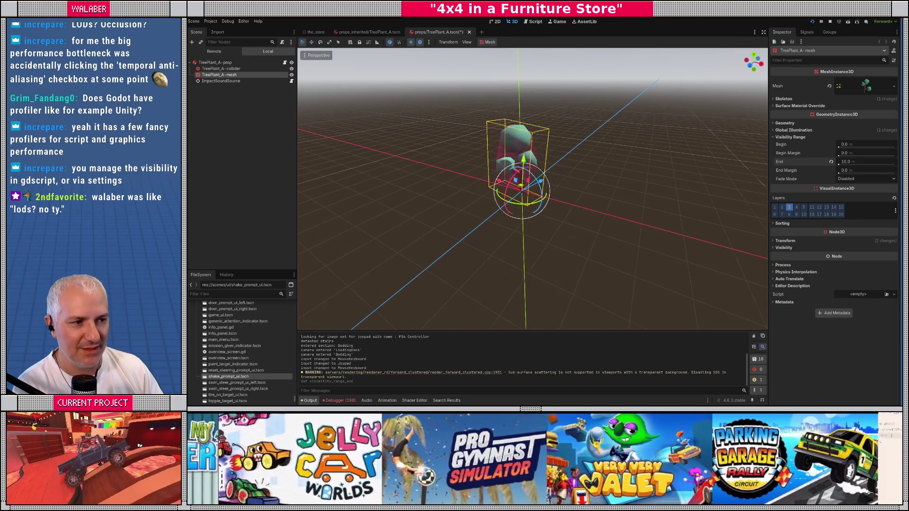
left_click(316, 55)
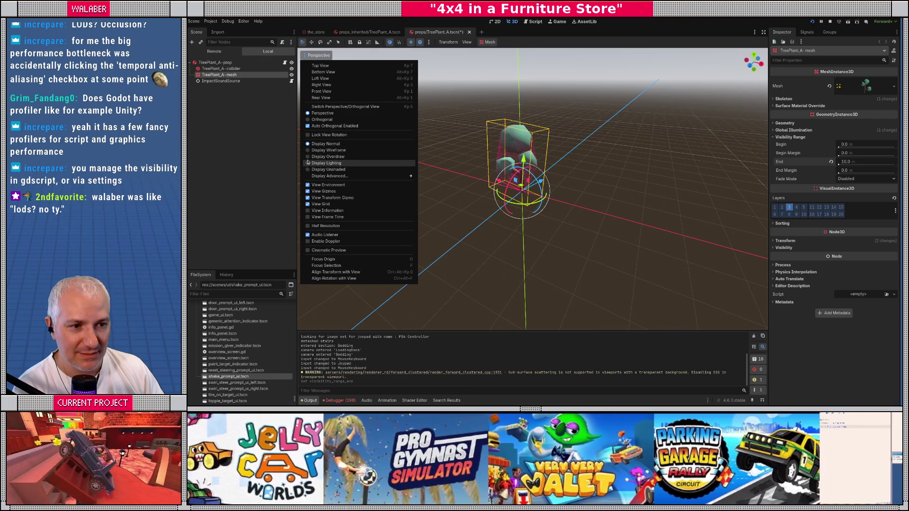
Enable View Information and zoom in and out to test the tree's LODs
left_click(308, 211)
left_click(427, 199)
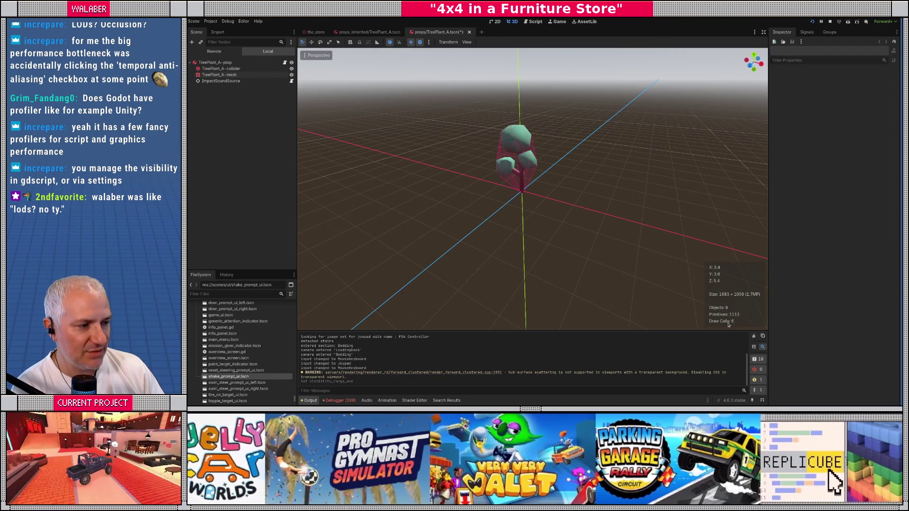
scroll(622, 254, "down", 5)
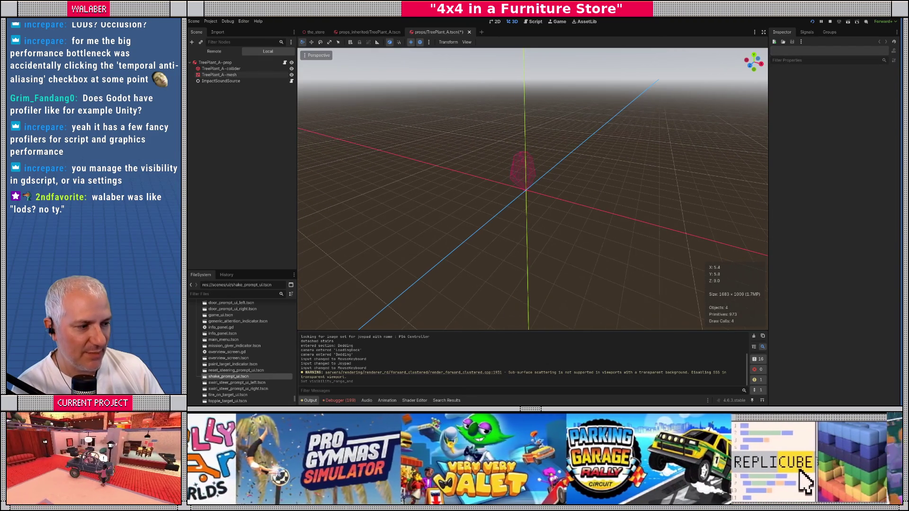
scroll(720, 313, "up", 1)
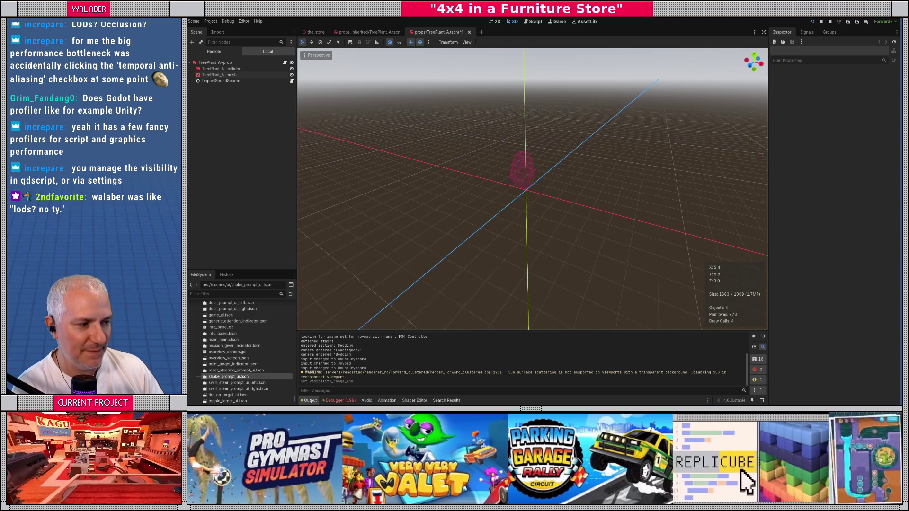
scroll(533, 190, "up", 1)
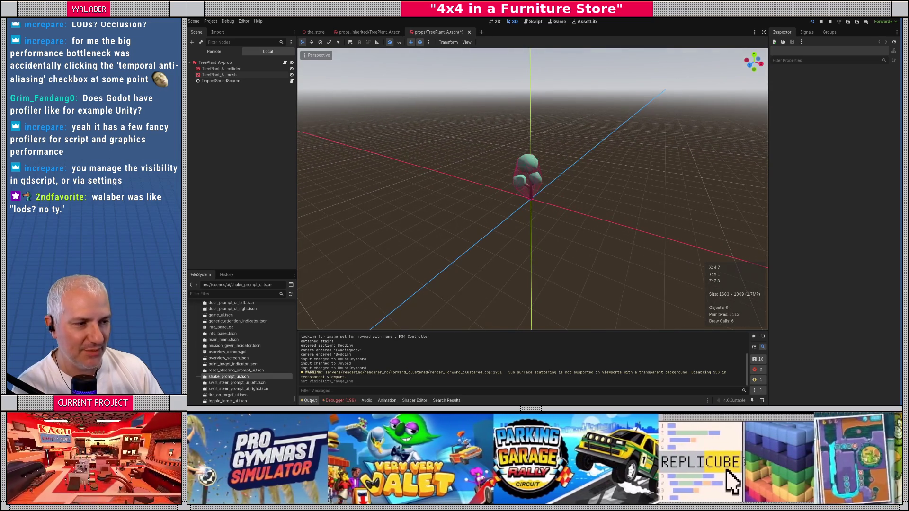
scroll(533, 189, "down", 1)
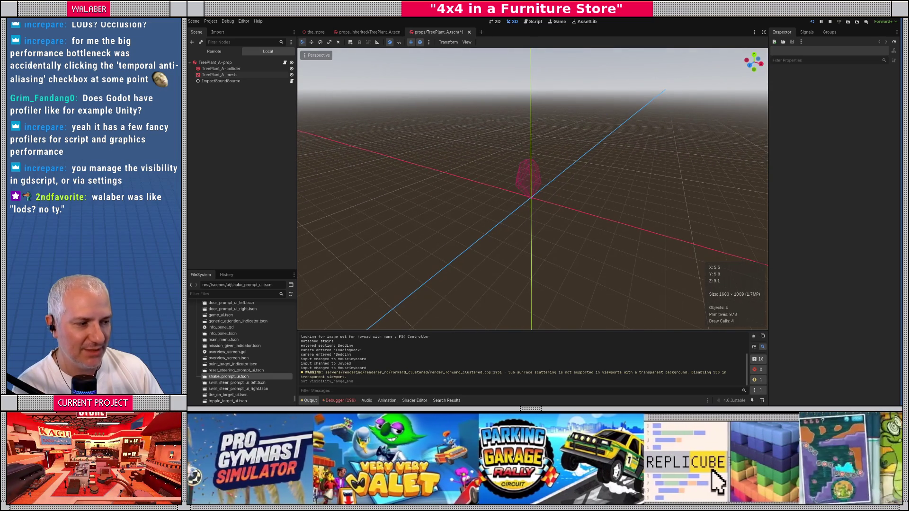
scroll(533, 190, "up", 1)
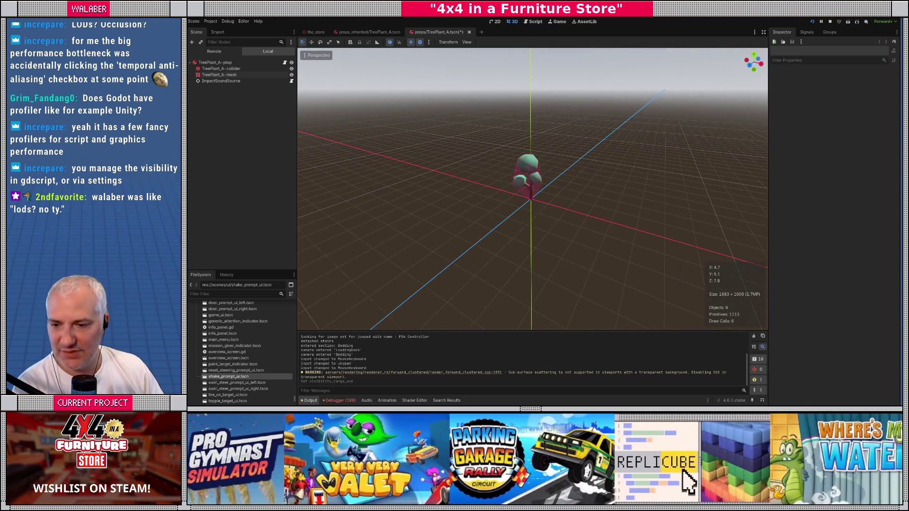
Undo the End change back to 125 and close the TreePlant_A scene
key("ctrl+z")
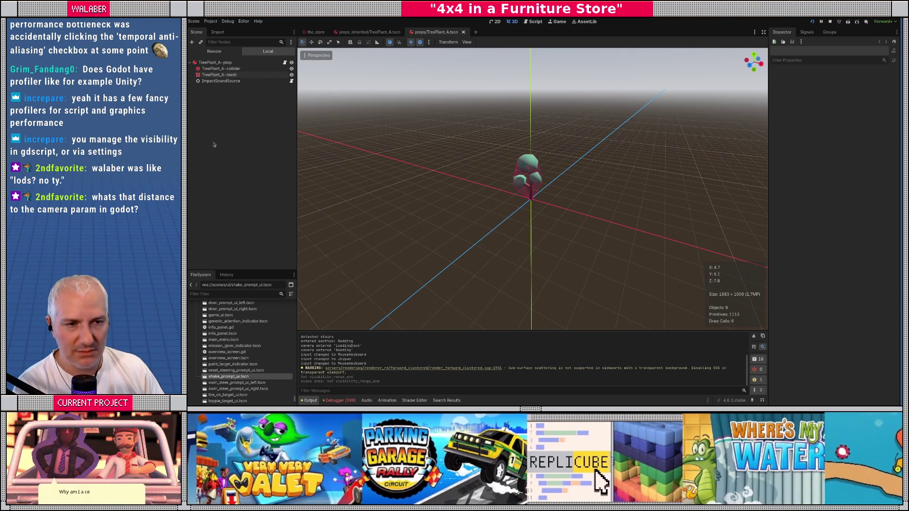
left_click(219, 75)
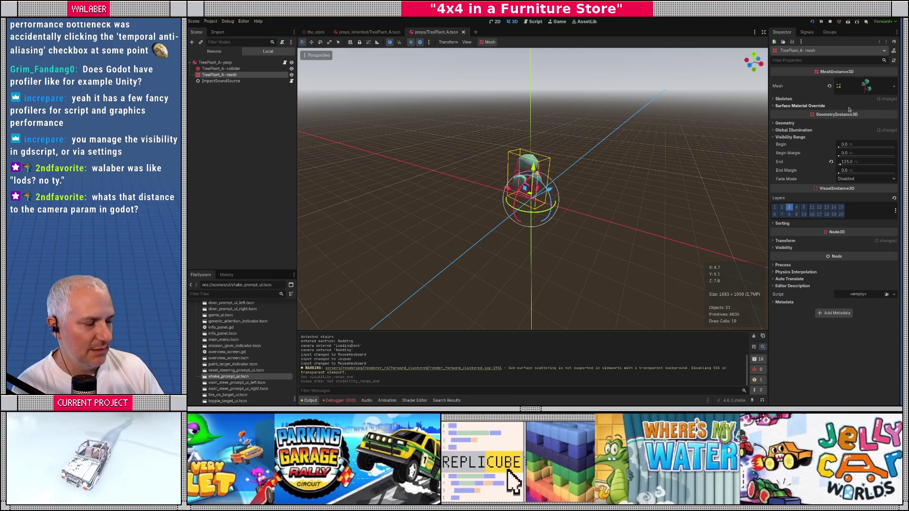
scroll(526, 190, "up", 5)
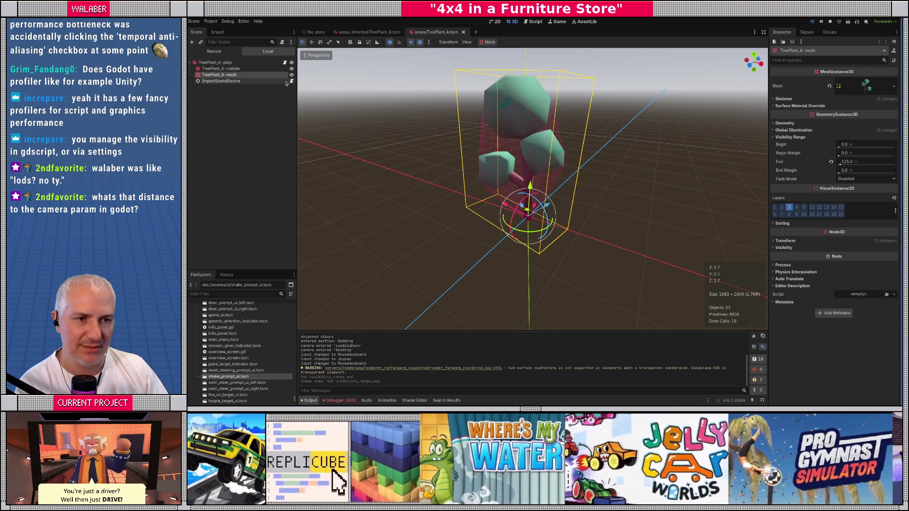
left_click(463, 32)
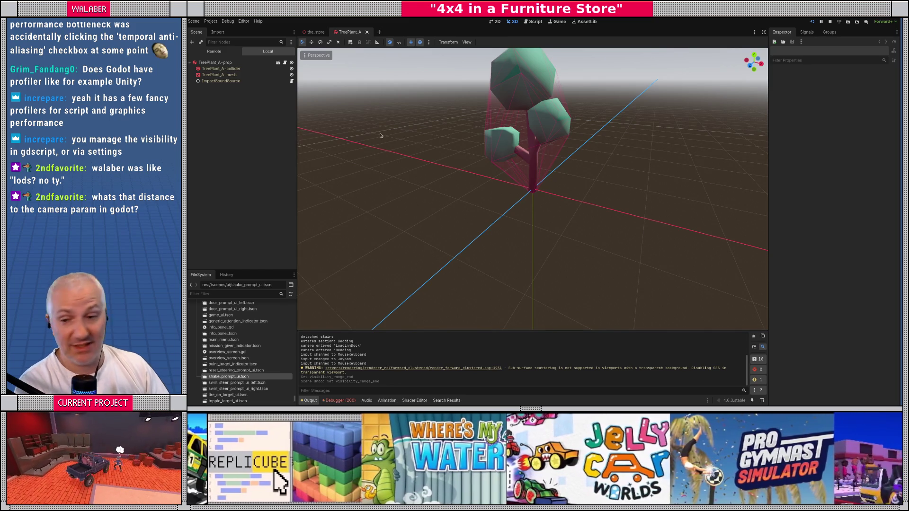
Close TreePlant_A, collapse the Props node, and view the store's cafeteria in the_store
key("ctrl+shift+w")
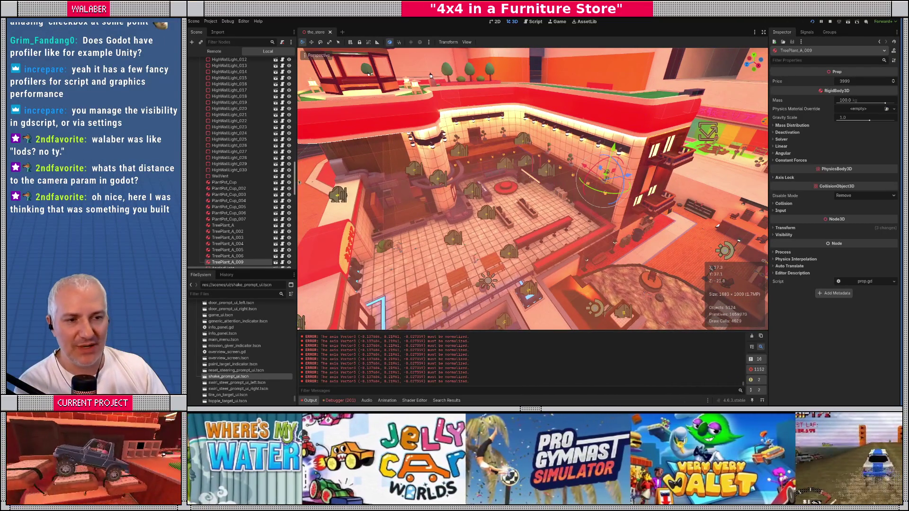
scroll(296, 177, "up", 15)
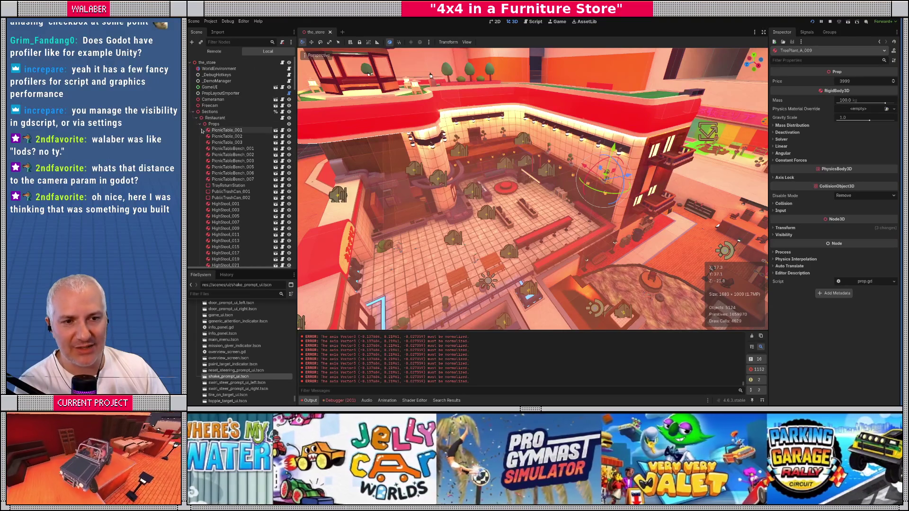
left_click(199, 124)
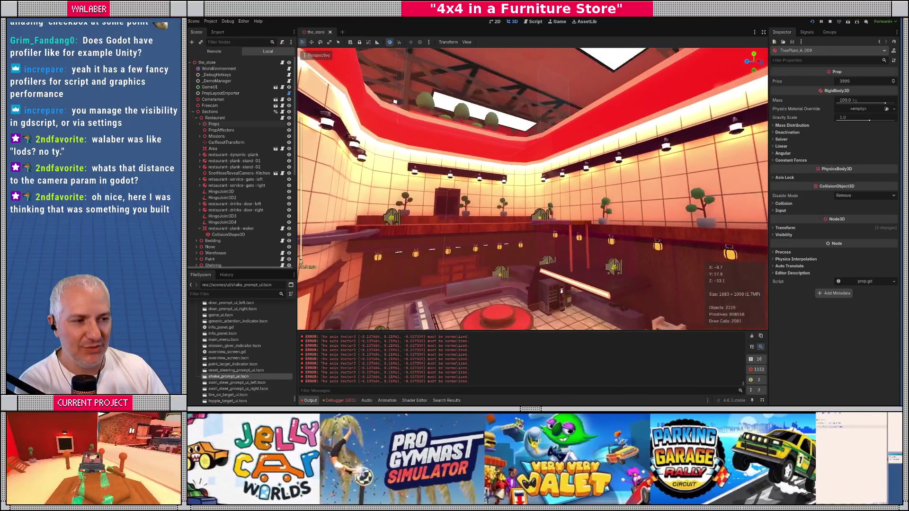
scroll(532, 188, "up", 2)
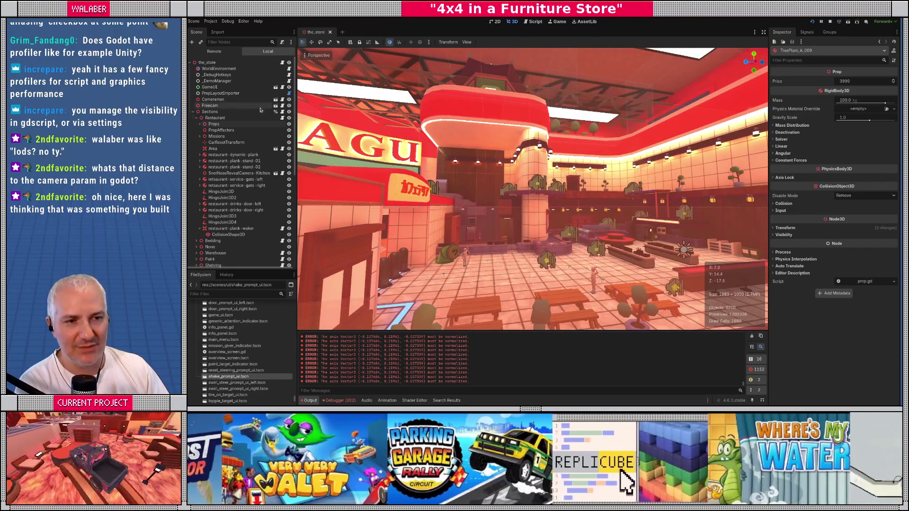
key("ctrl+F3")
scroll(562, 138, "up", 4)
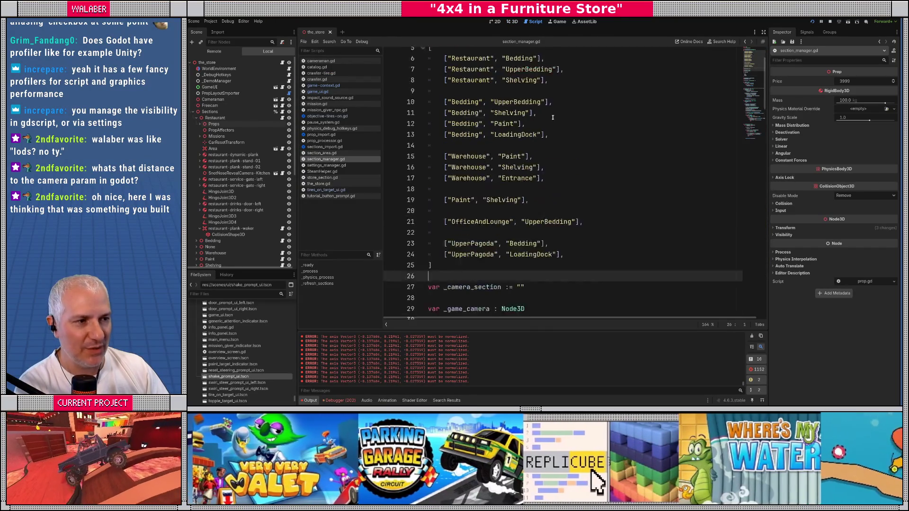
left_click_drag(448, 76, 505, 174)
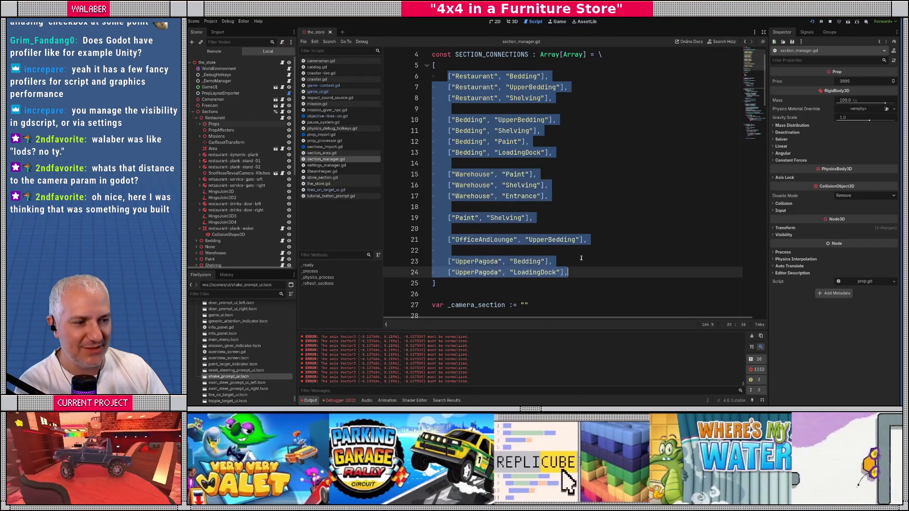
left_click(530, 164)
mouse_move(448, 76)
left_mouse_down()
mouse_move(545, 77)
mouse_move(556, 87)
left_mouse_up()
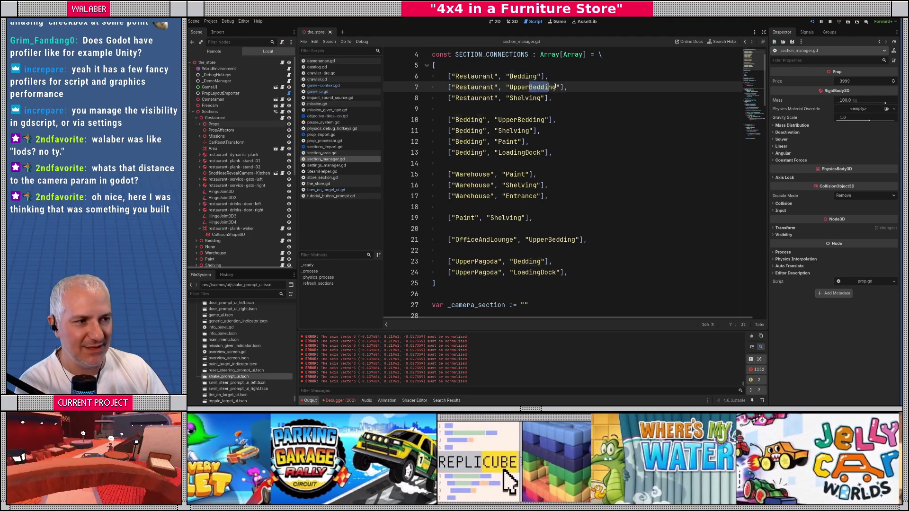
double_click(541, 98)
double_click(469, 120)
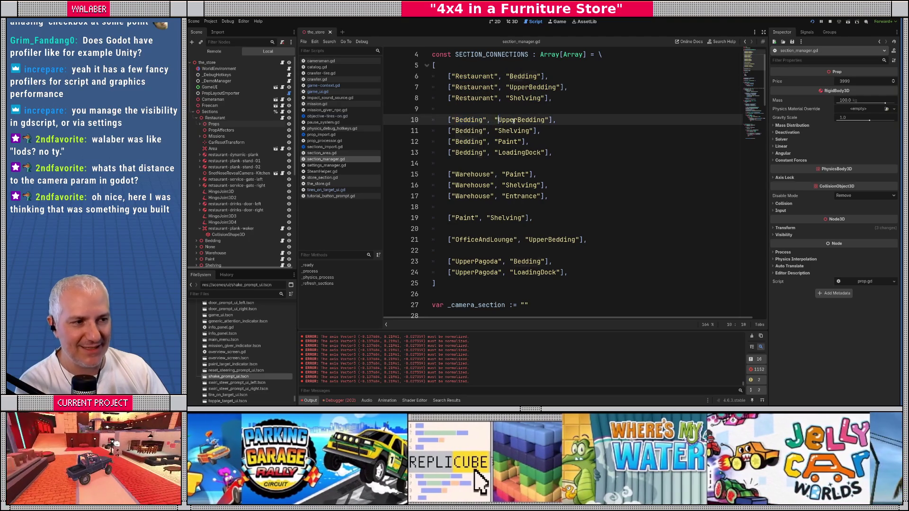
mouse_move(514, 131)
left_mouse_down()
mouse_move(525, 130)
mouse_move(525, 152)
left_mouse_up()
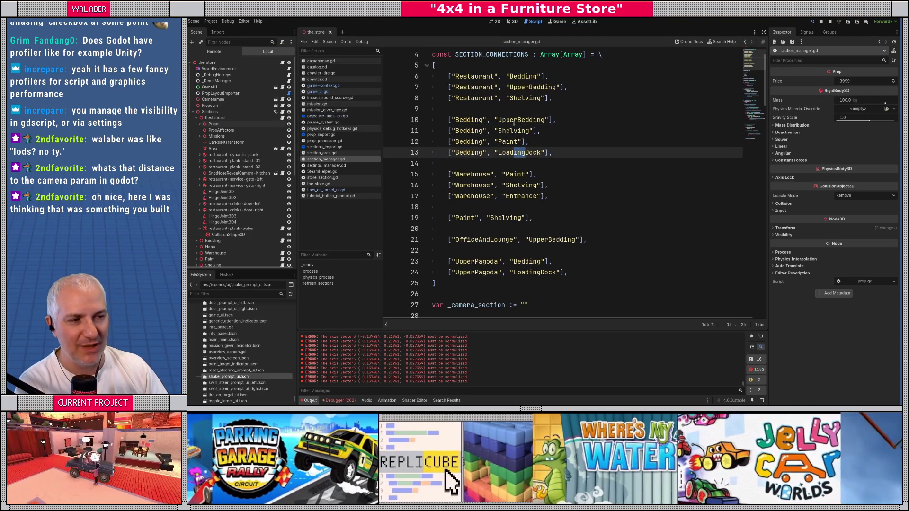
left_click(453, 218)
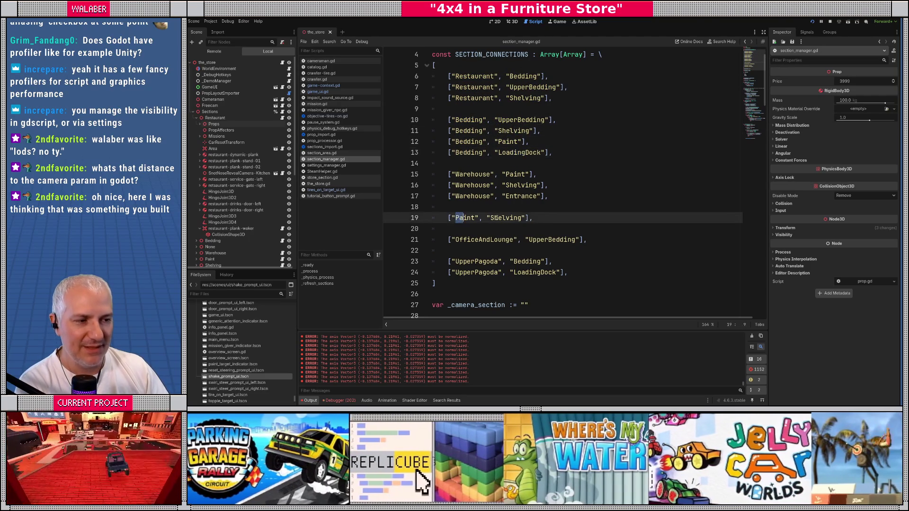
scroll(474, 199, "down", 6)
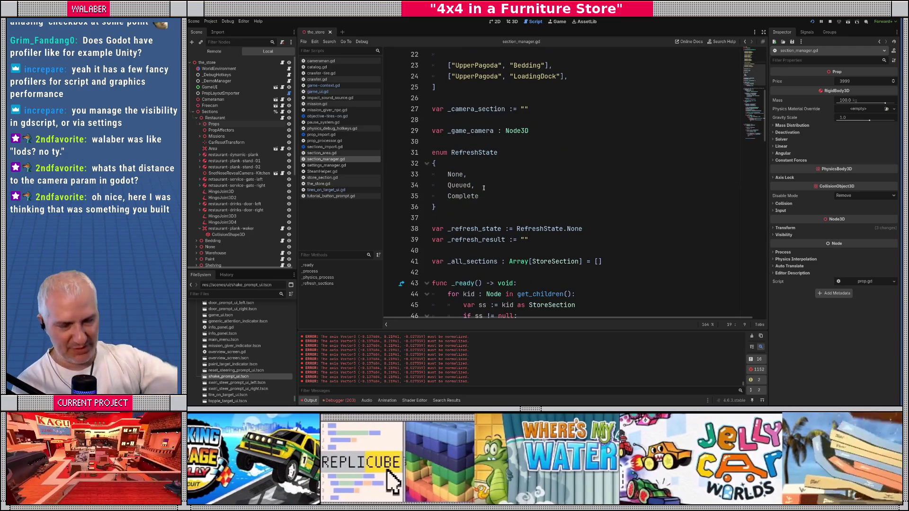
left_click(512, 22)
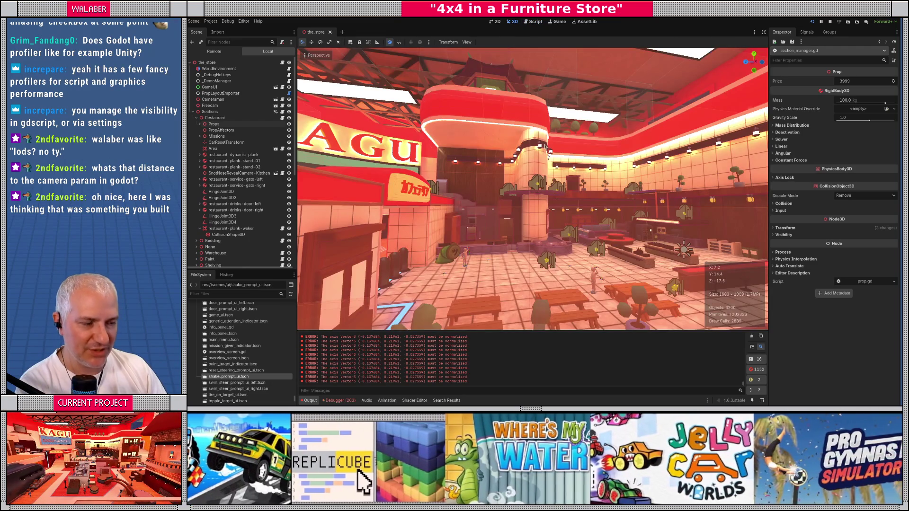
Toggle the Props group's visibility off and back on, and collapse the Sections node
mouse_move(532, 189)
left_mouse_down()
mouse_move(511, 147)
mouse_move(385, 172)
left_mouse_up()
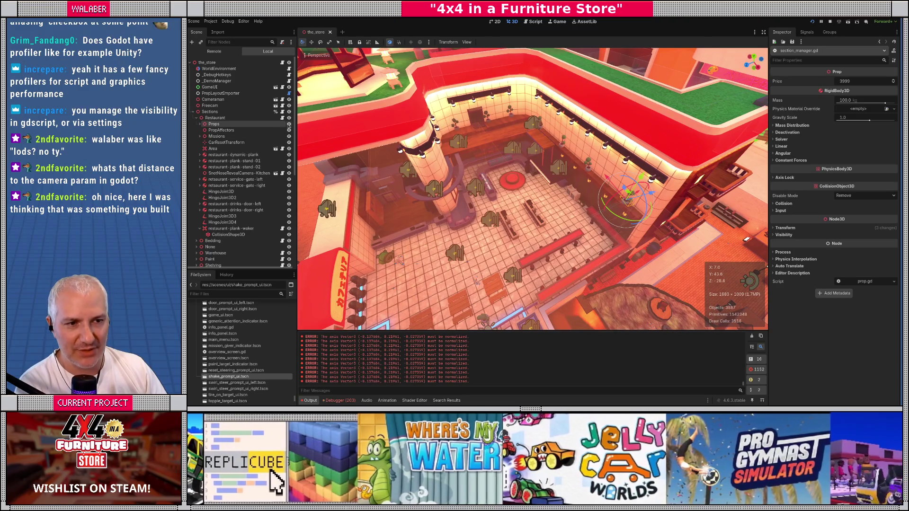
left_click(289, 124)
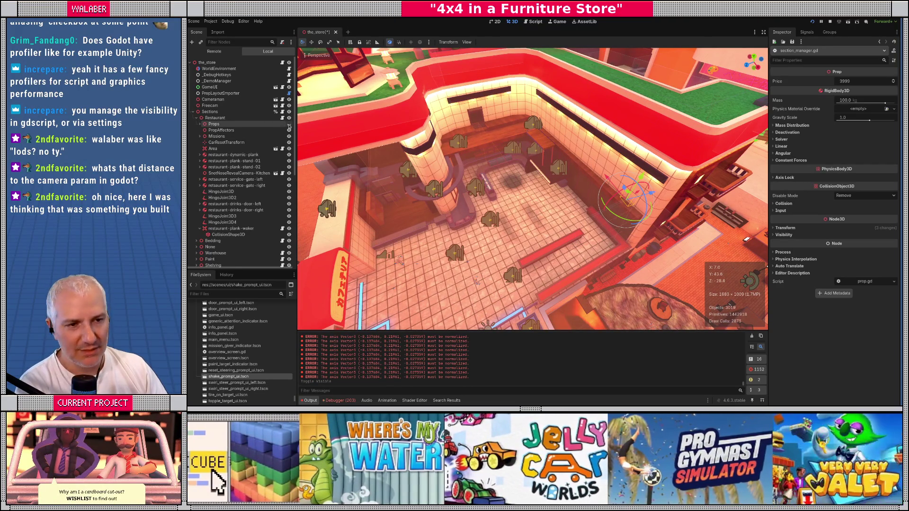
left_click(288, 124)
left_click(193, 112)
left_click(194, 111)
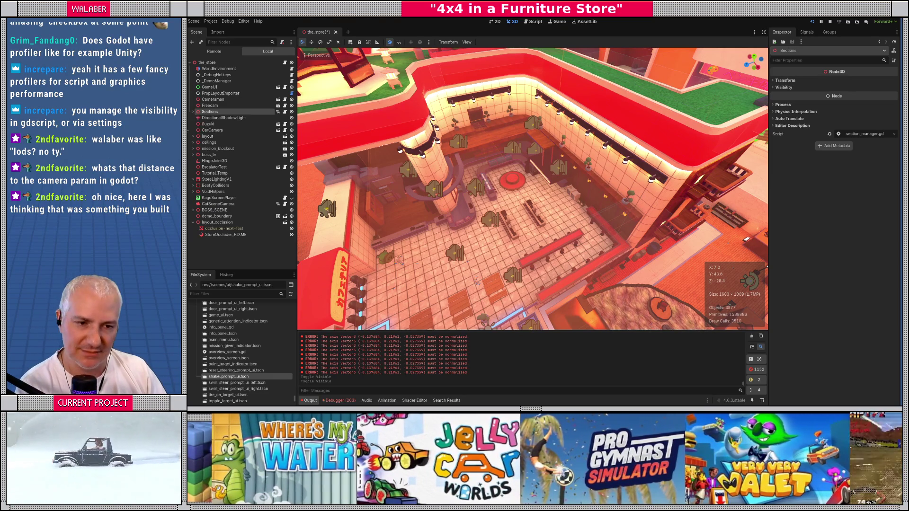
left_click(339, 217)
Turn the camera toward the cafeteria benches and run the game
scroll(428, 205, "up", 5)
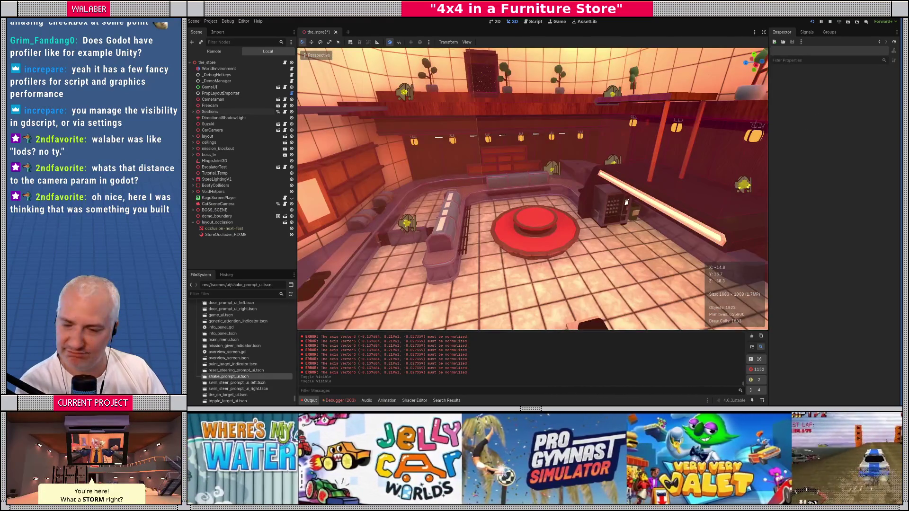
left_click_drag(627, 201, 365, 224)
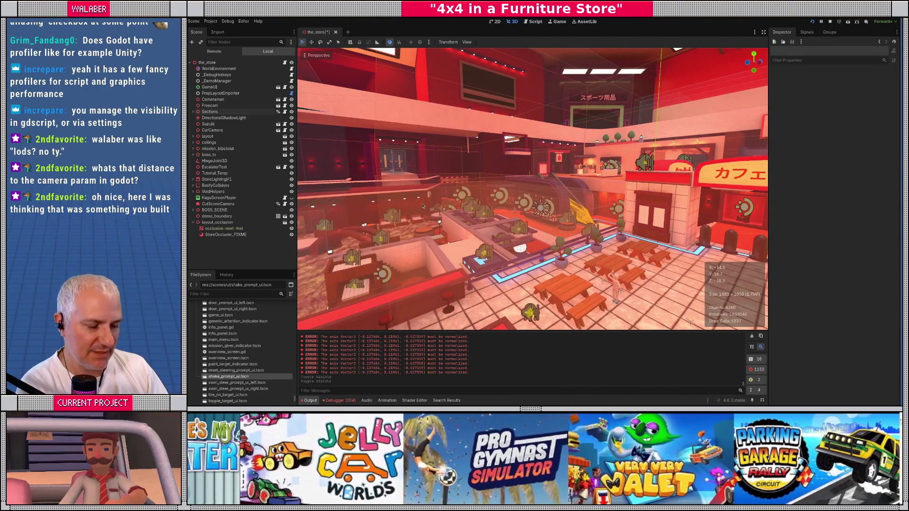
key("F5")
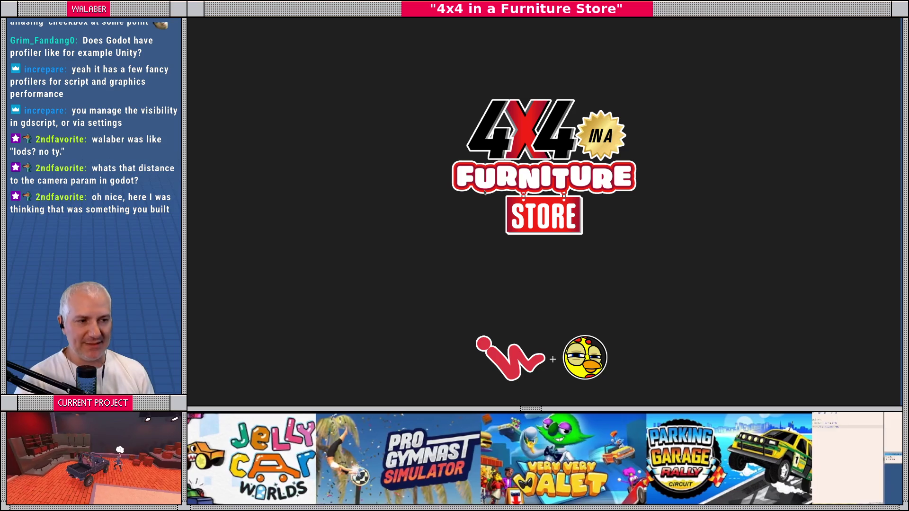
Relaunch the game and continue the saved run from the title menu
key("F8")
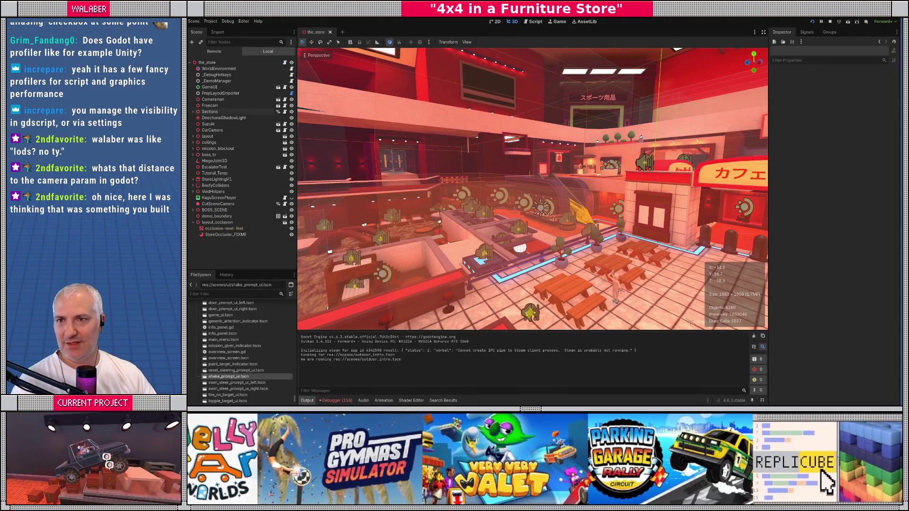
key("F5")
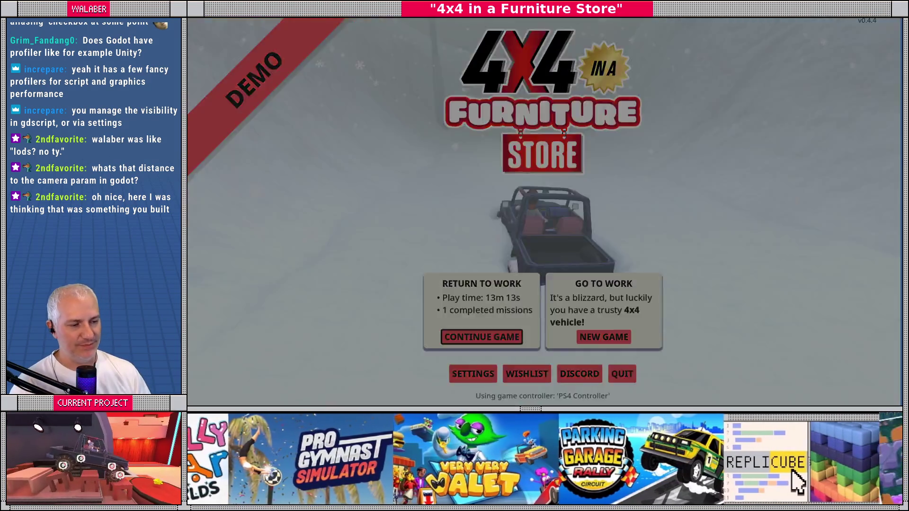
key("Return")
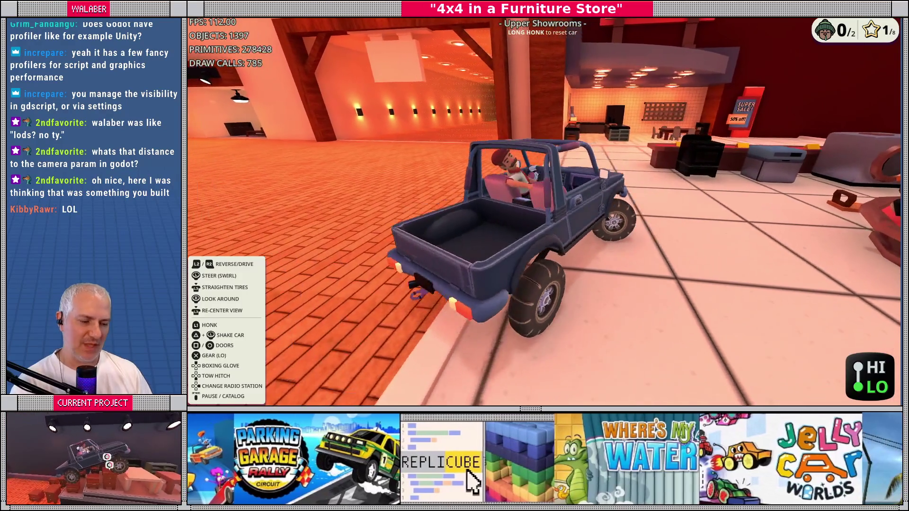
Stop the game and open game_ui.gd in a full-width script editor
key("F8")
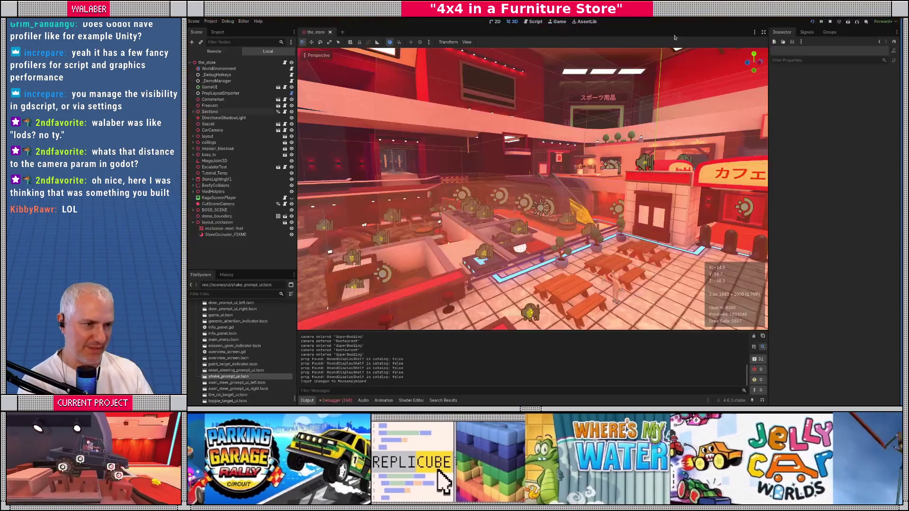
left_click(533, 23)
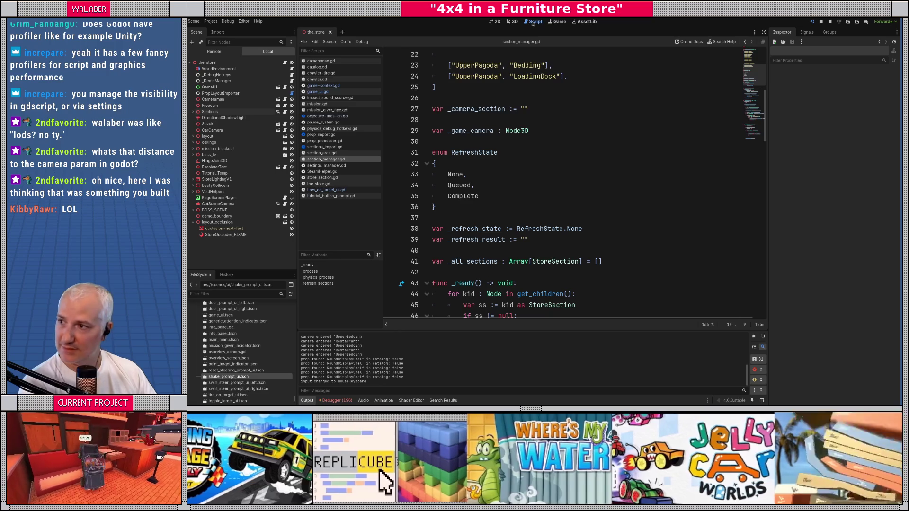
left_click(515, 194)
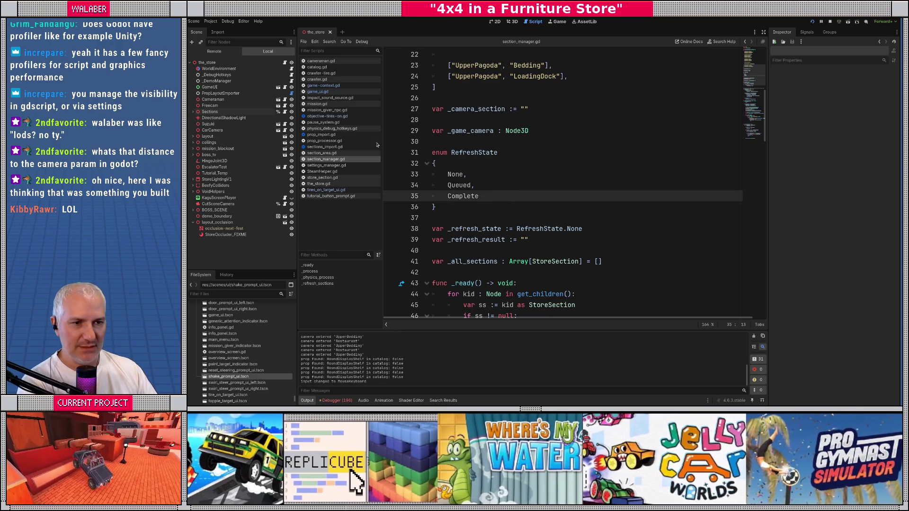
left_click(370, 91)
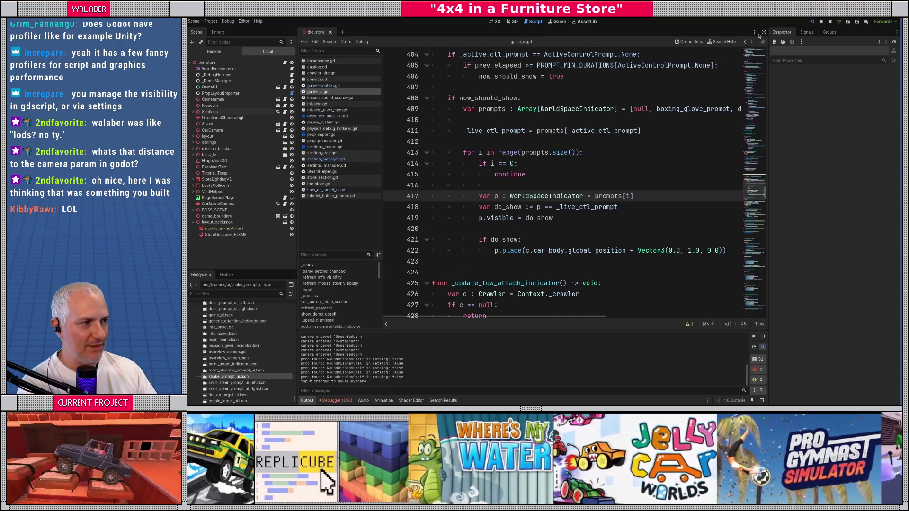
left_click(763, 32)
Check the prompt placement's 1.0 height offset, then move to the end of PROMPT_MIN_DURATIONS
left_click(580, 251)
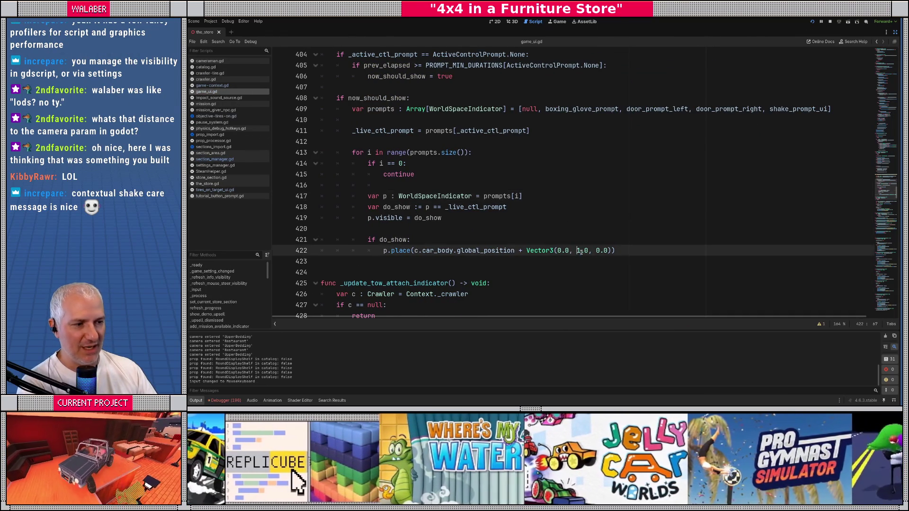
double_click(579, 251)
left_click(426, 163)
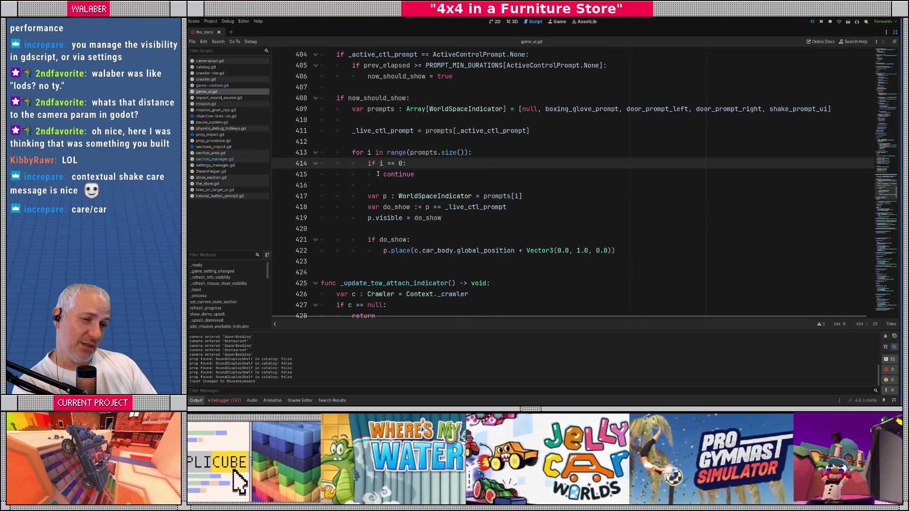
left_click_drag(876, 197, 878, 77)
left_click(347, 236)
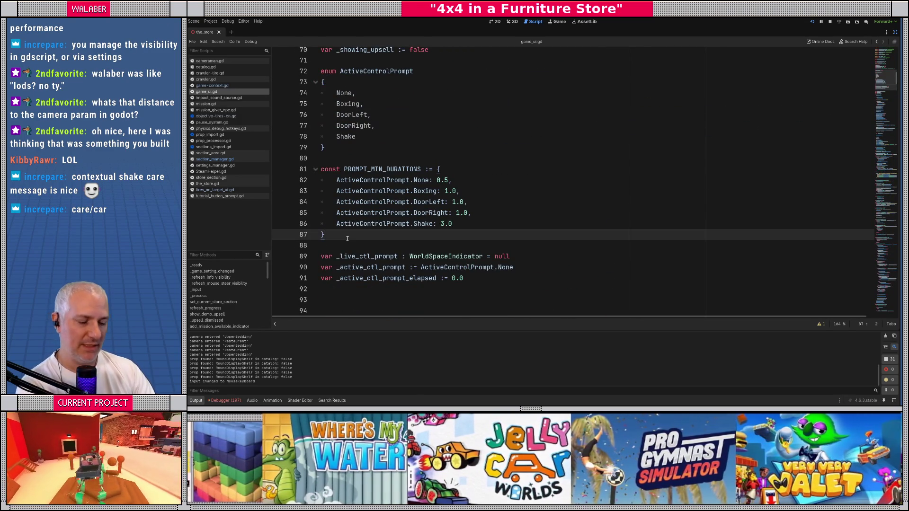
Declare const PROMPT_WORLD_OFFSETS := { and paste in the five prompt entries
key("Return")
type("const PROMPT")
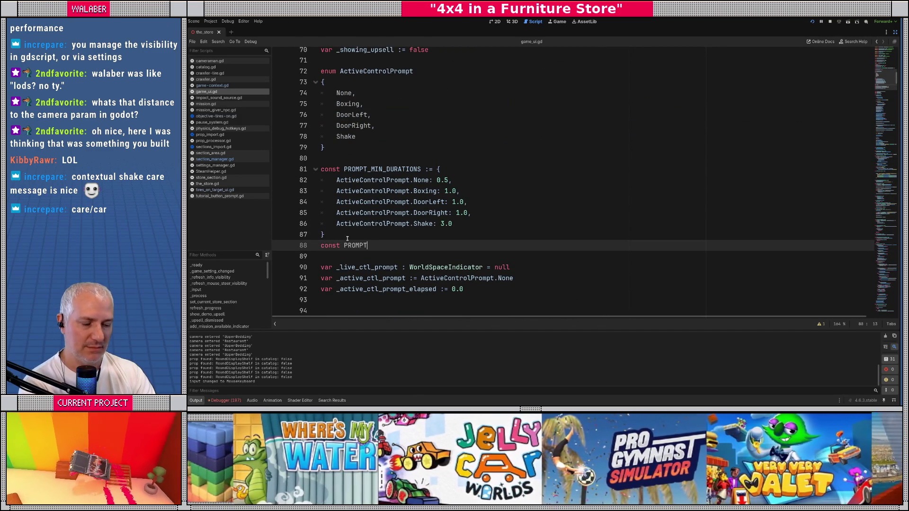
type("_WORLD_OFFS")
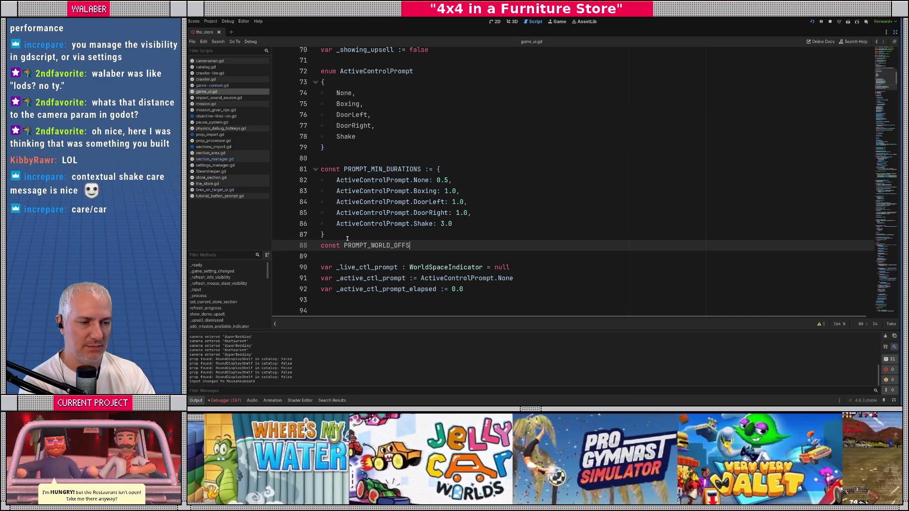
type("ETS :=")
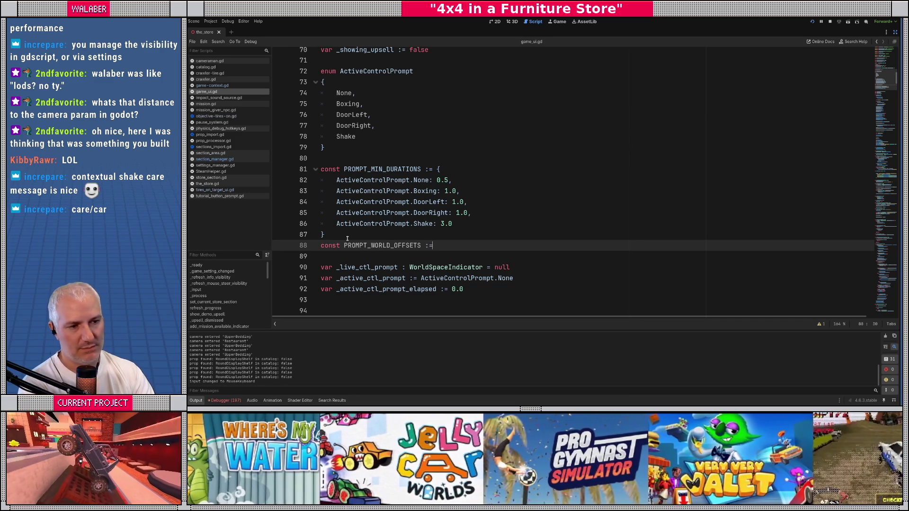
type(" {")
key("Return")
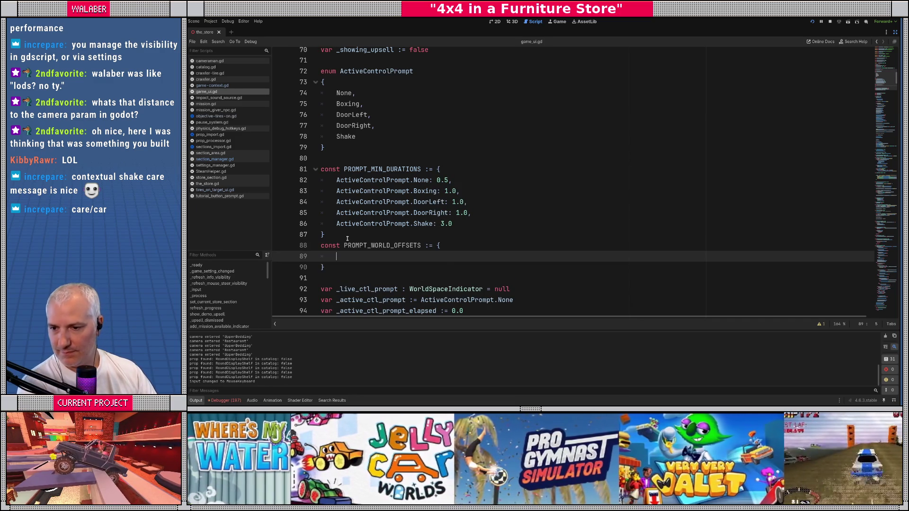
scroll(355, 232, "down", 1)
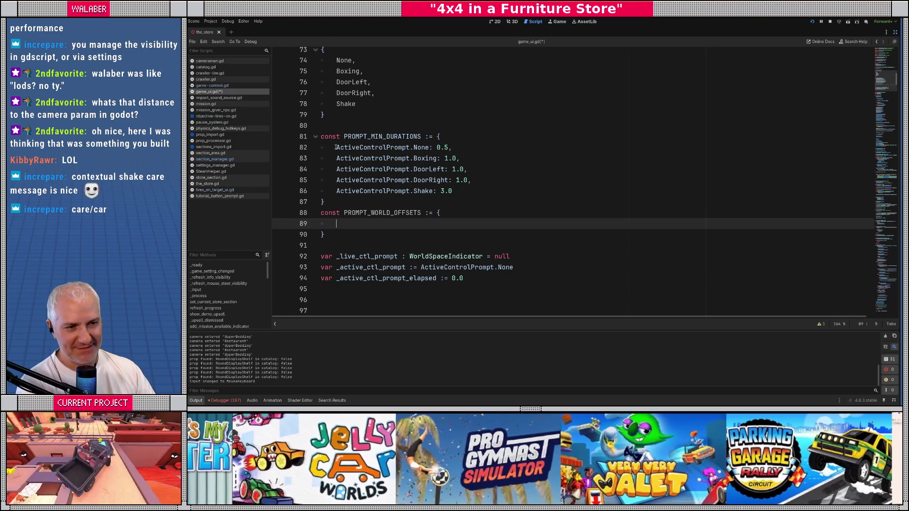
mouse_move(333, 152)
left_mouse_down()
mouse_move(462, 178)
mouse_move(471, 188)
left_mouse_up()
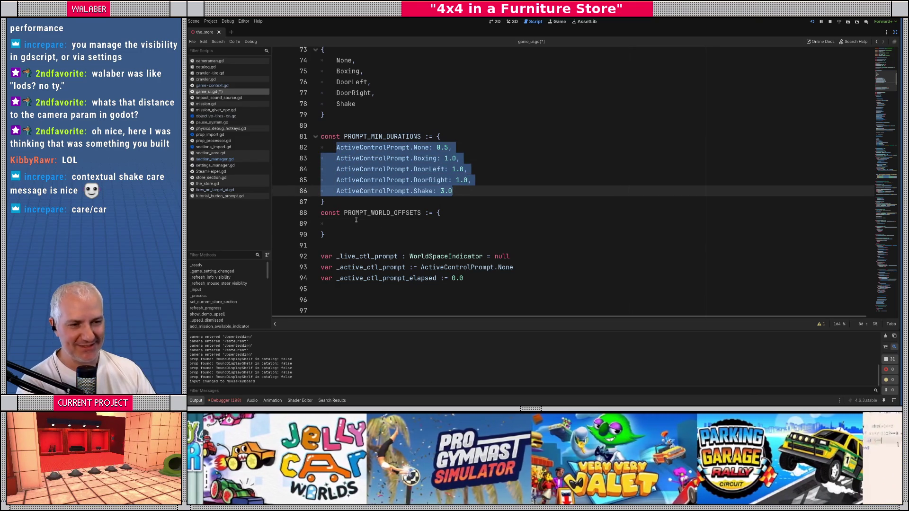
key("ctrl+c")
left_click(356, 220)
key("ctrl+v")
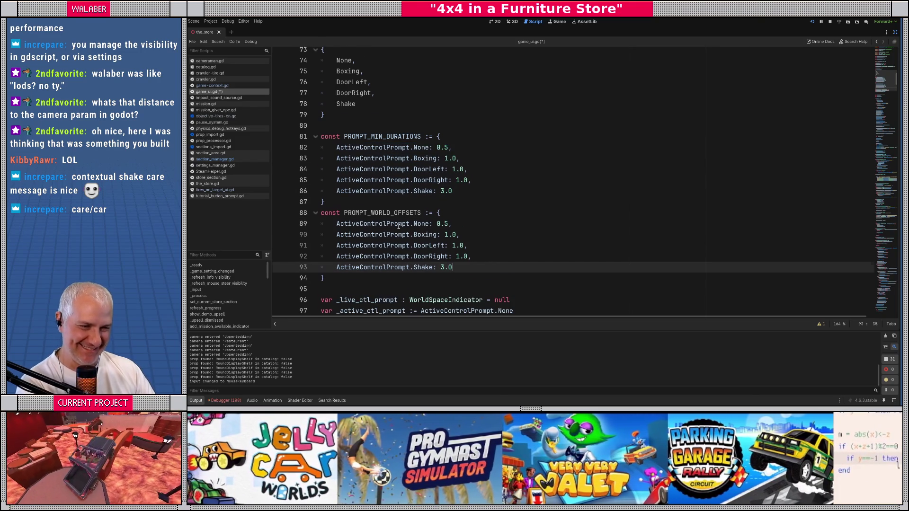
Set Shake to Vector3(0.0, 1.5, 0.0) and delete the other four entries
scroll(399, 226, "down", 1)
double_click(442, 191)
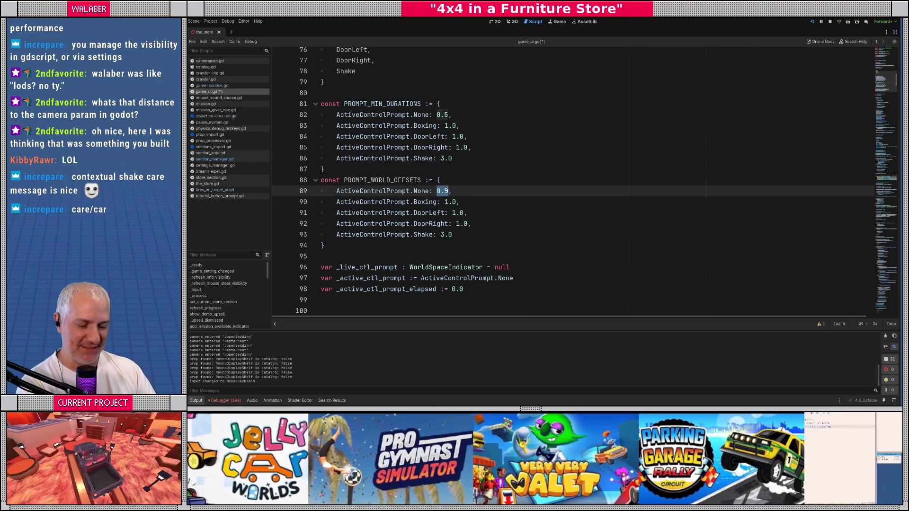
type("Vector3(0.0, ")
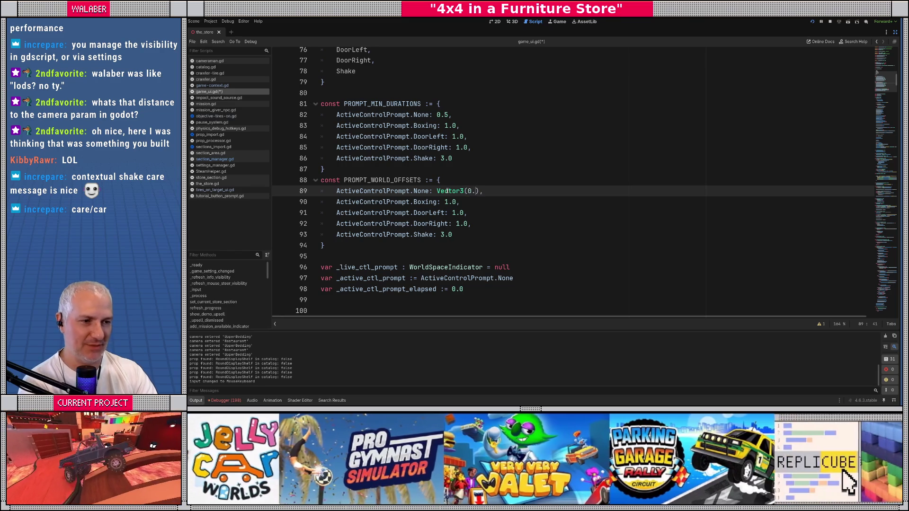
type("1.0, 0.0")
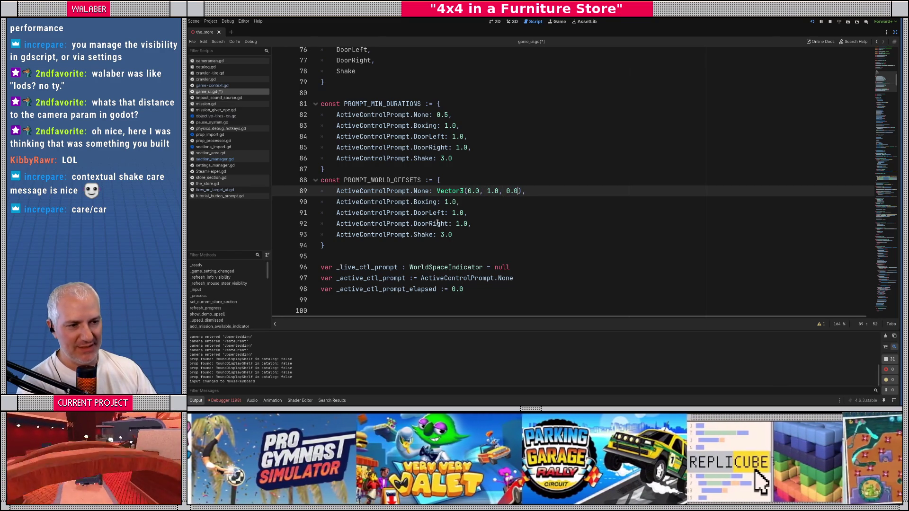
left_click_drag(440, 235, 453, 235)
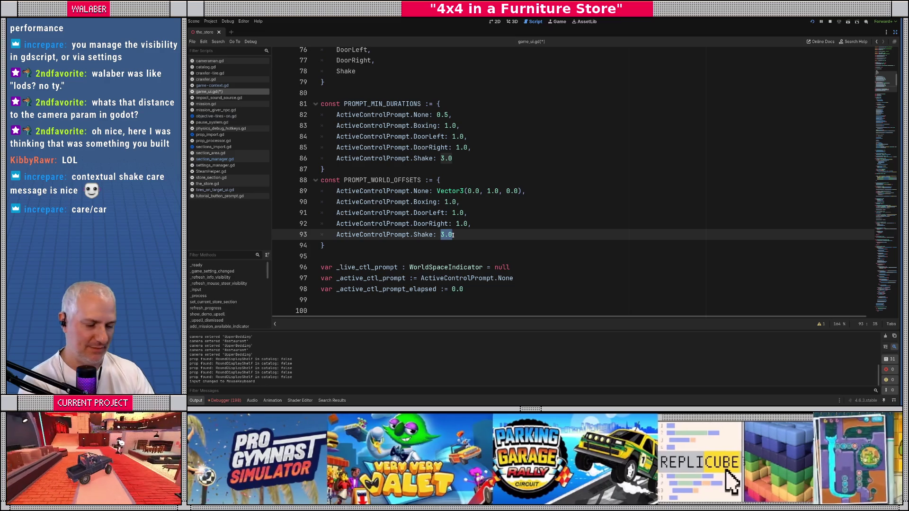
type("Vector3(0.0, 1")
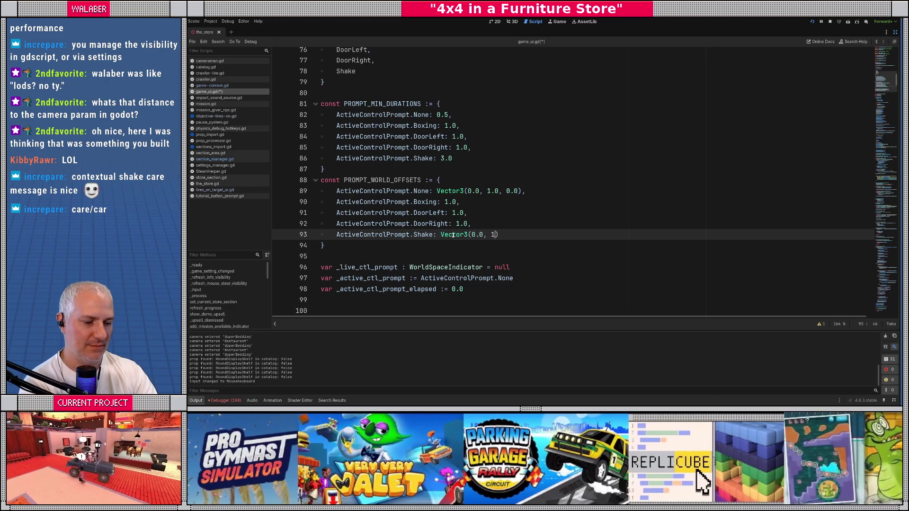
type(".5, 0.0")
key("Up")
key("shift+Home")
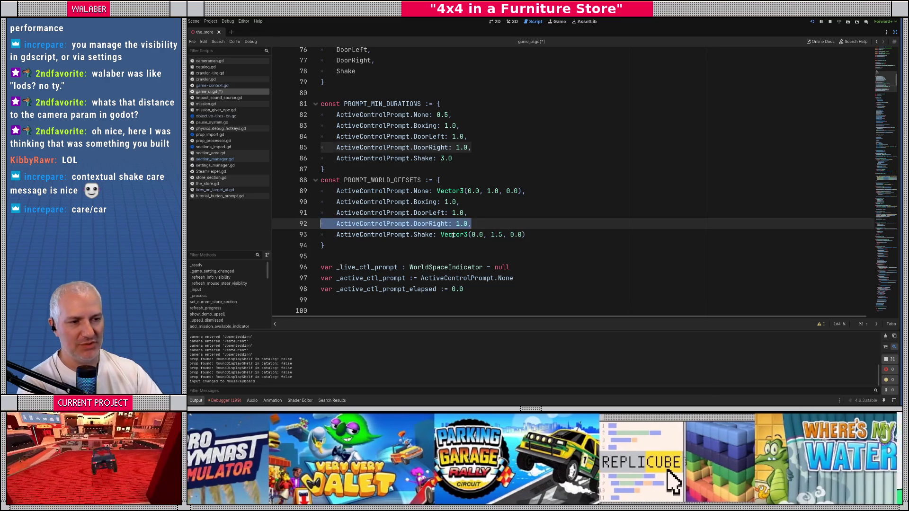
key("shift+Up")
key("shift+Up")
key("shift+Up")
key("BackSpace")
key("BackSpace")
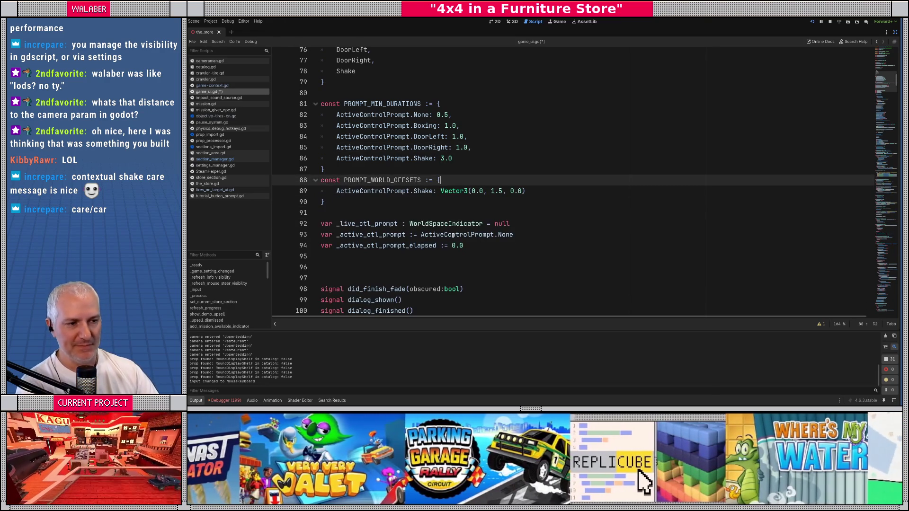
Find where PROMPT_MIN_DURATIONS is used in game_ui.gd
double_click(374, 100)
key("ctrl+f")
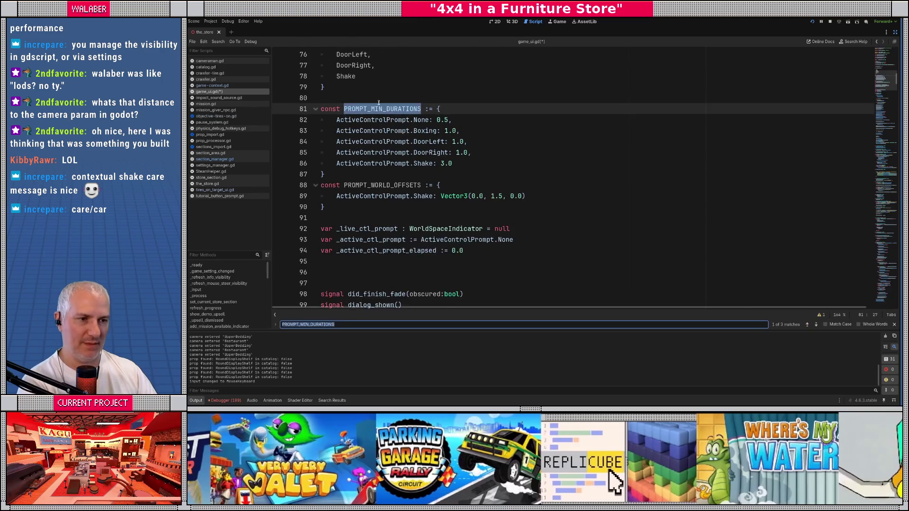
key("Return")
scroll(484, 207, "down", 6)
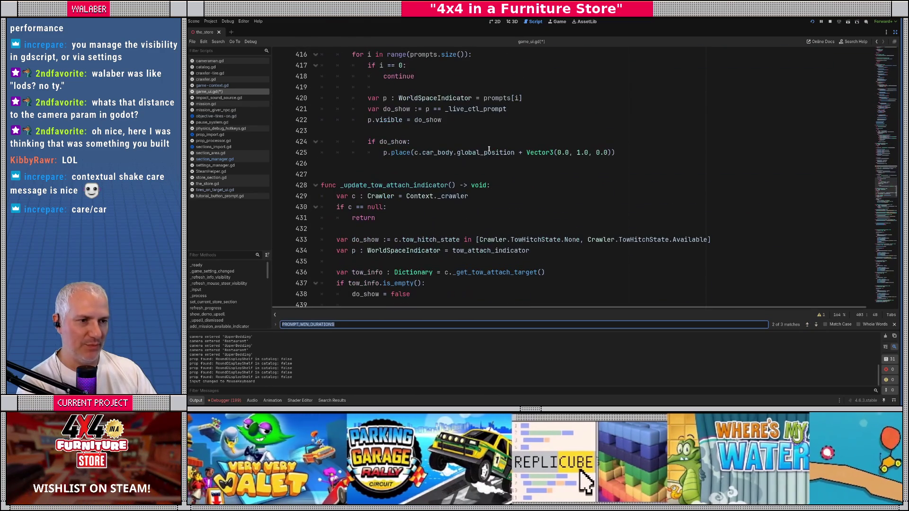
Add an offset line after the do_show check: PROMPT_WORLD_OFFSETS.get(_active_ctl_prompt, Vector3(0.0, 1.0, 0.0))
left_click(422, 142)
key("Return")
type("var o")
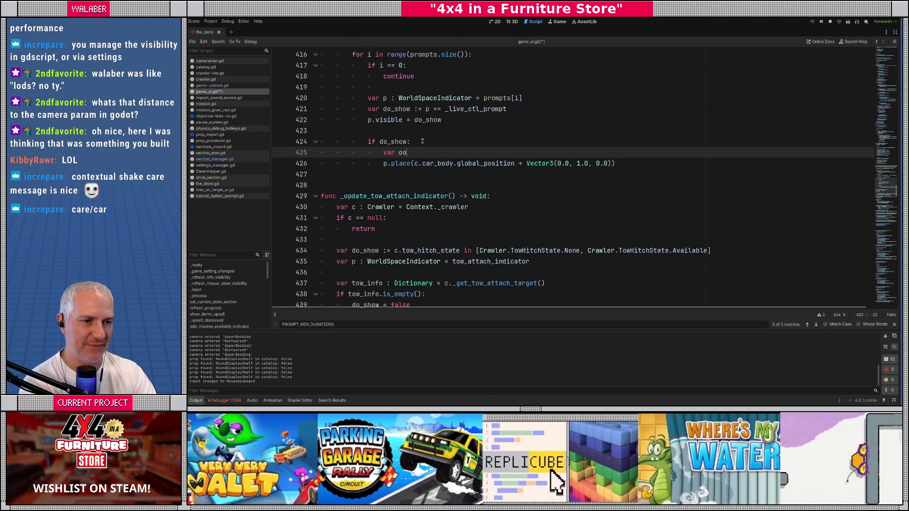
type("ffset := PROMPT_WORLD_OFFS")
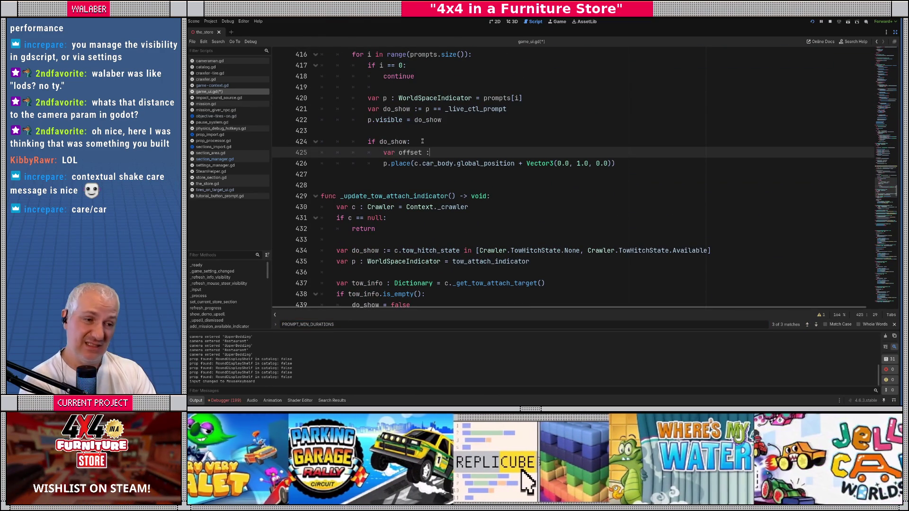
type("ET")
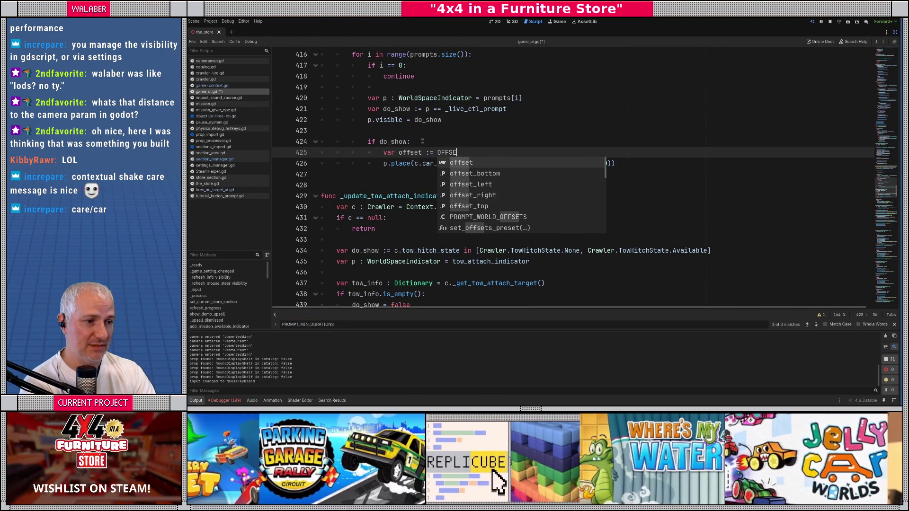
key("Return")
type(".get(_a")
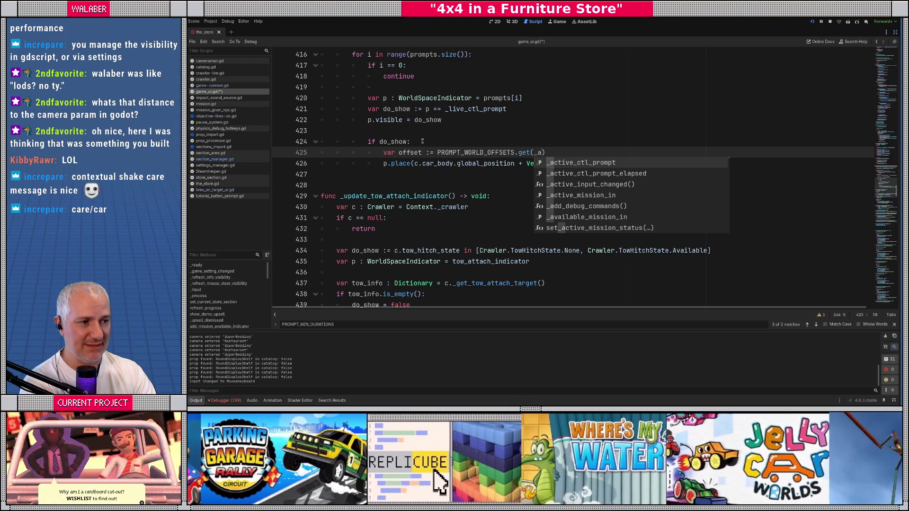
key("Return")
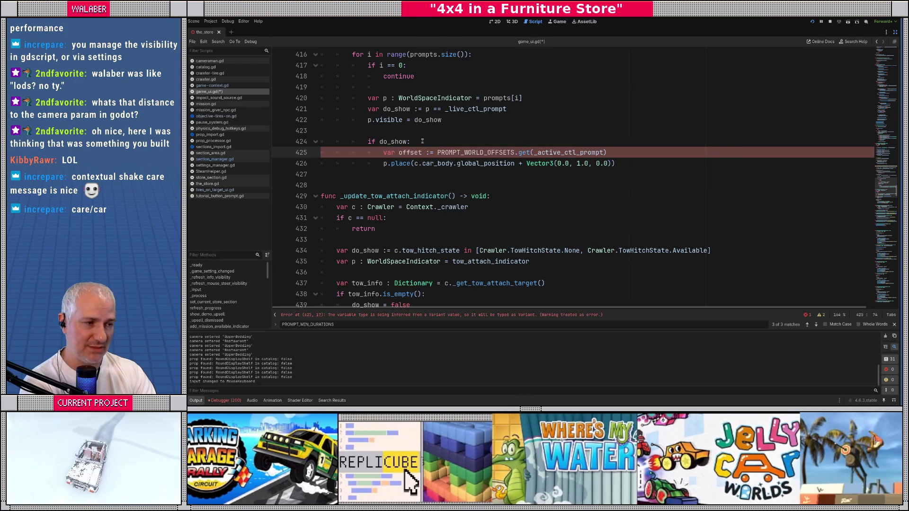
type(", Vector2")
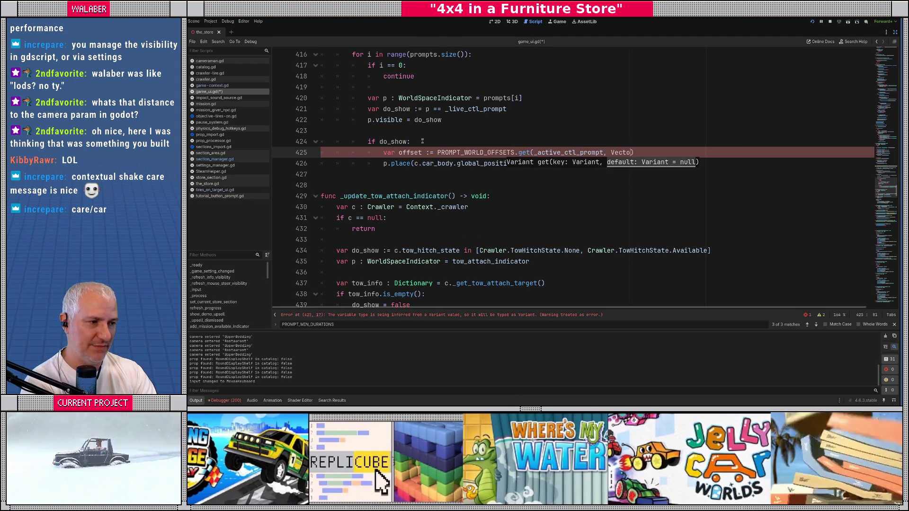
key("BackSpace")
type("3(0.0, 1.0, 0")
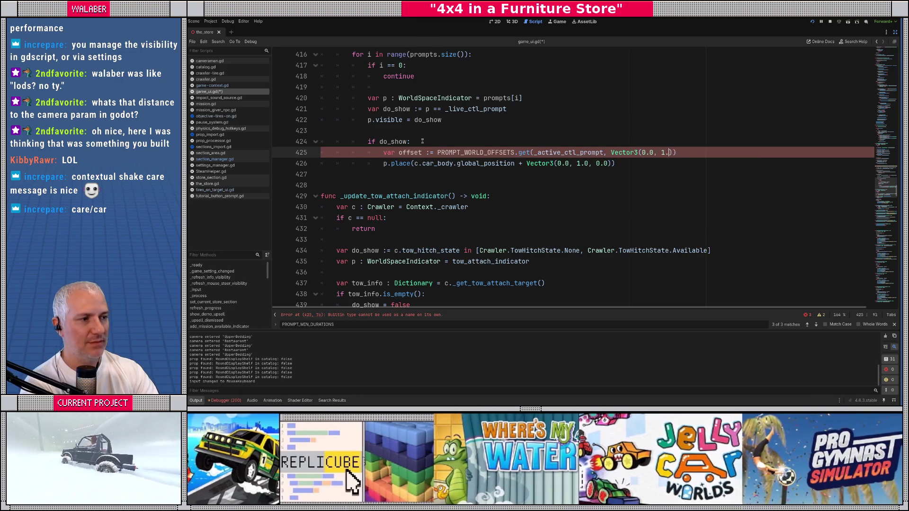
type(".0")
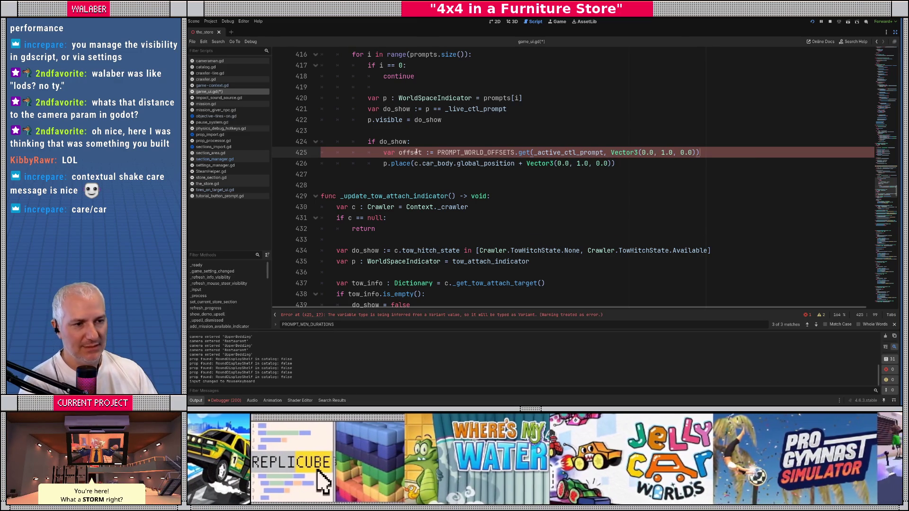
Use offset in the p.place call, type it as Vector3, and save the script
left_click_drag(527, 163, 612, 163)
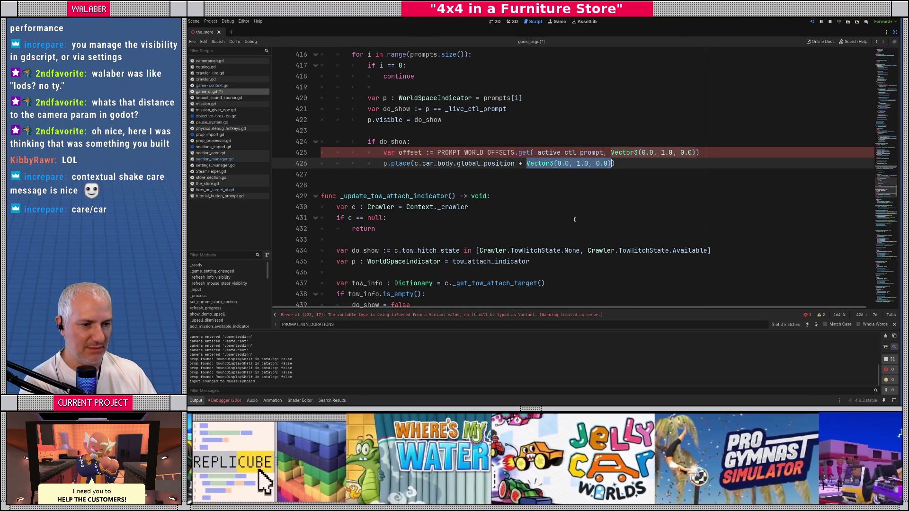
type("offset")
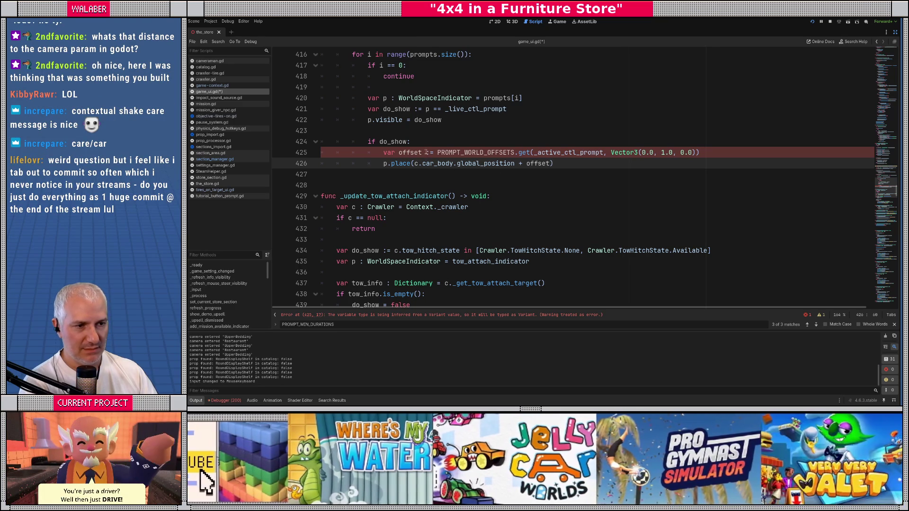
left_click(426, 152)
type("Vect")
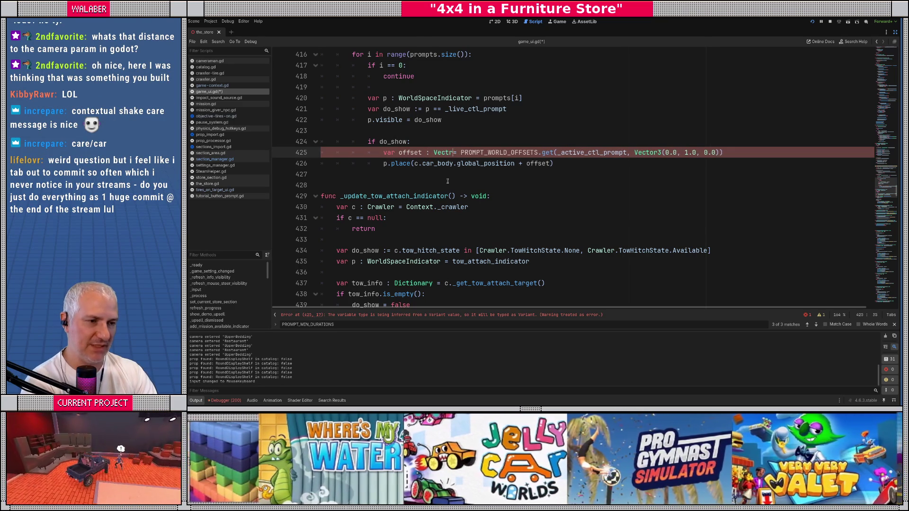
type("or3")
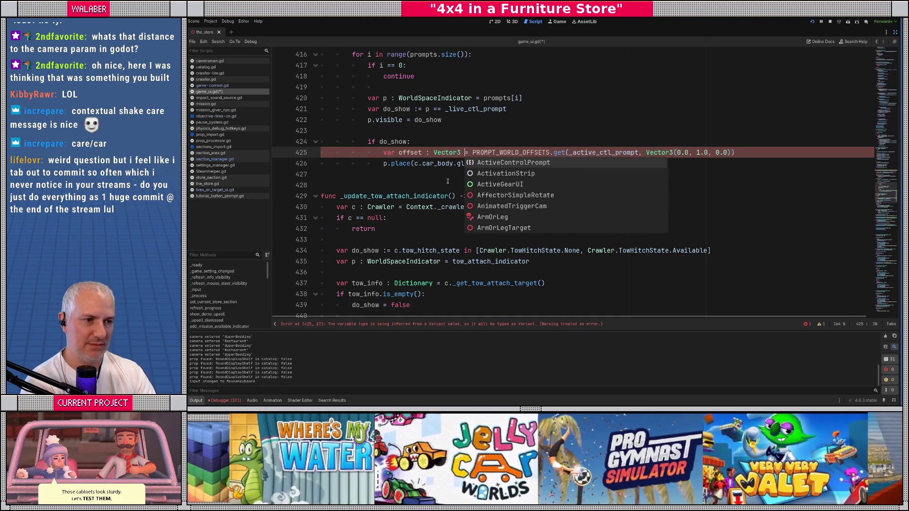
left_click(446, 133)
key("ctrl+s")
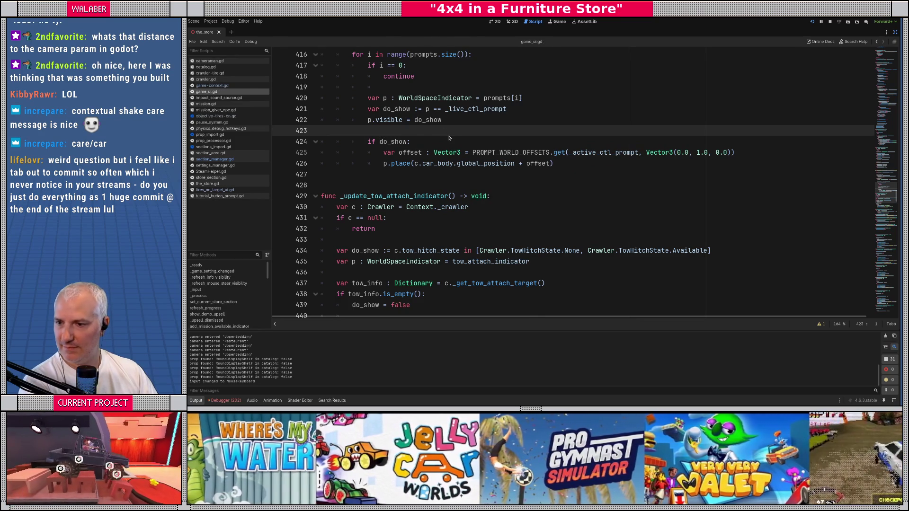
key("alt+Tab")
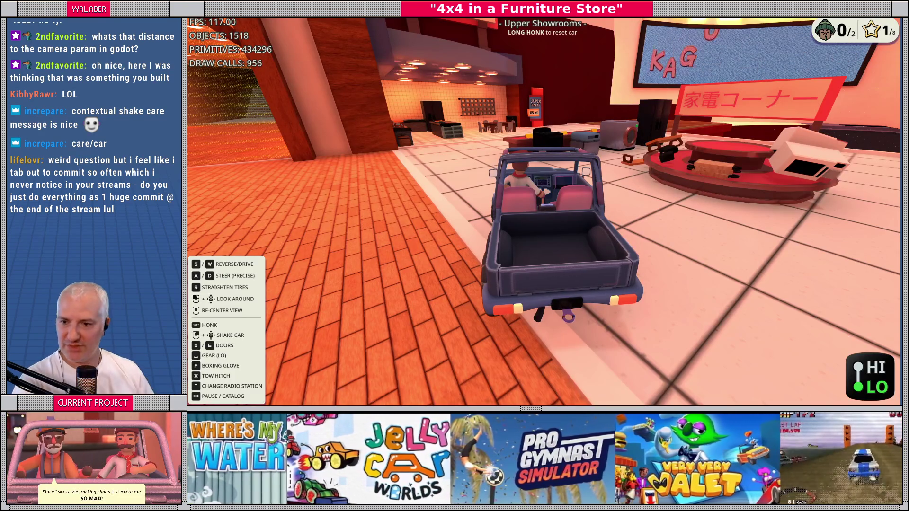